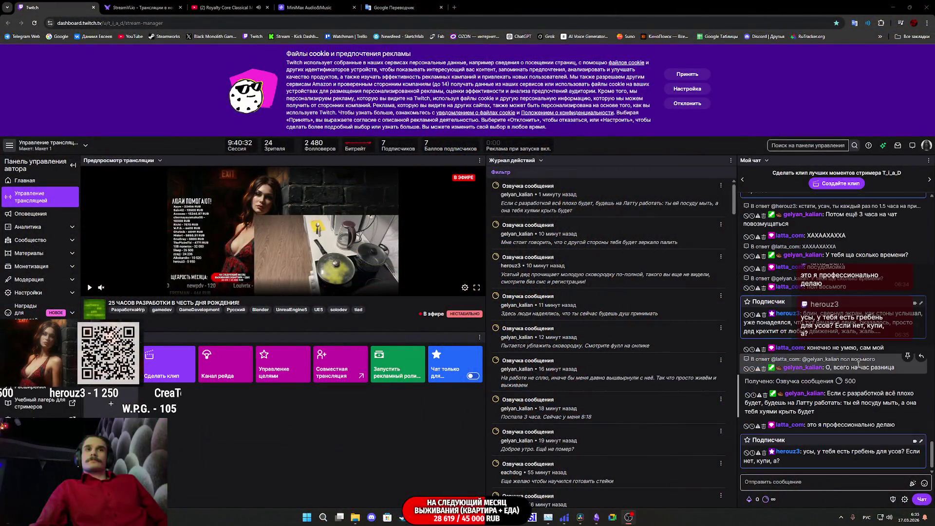
Scroll through the Twitch chat messages in the stream manager
scroll(858, 363, up, 1)
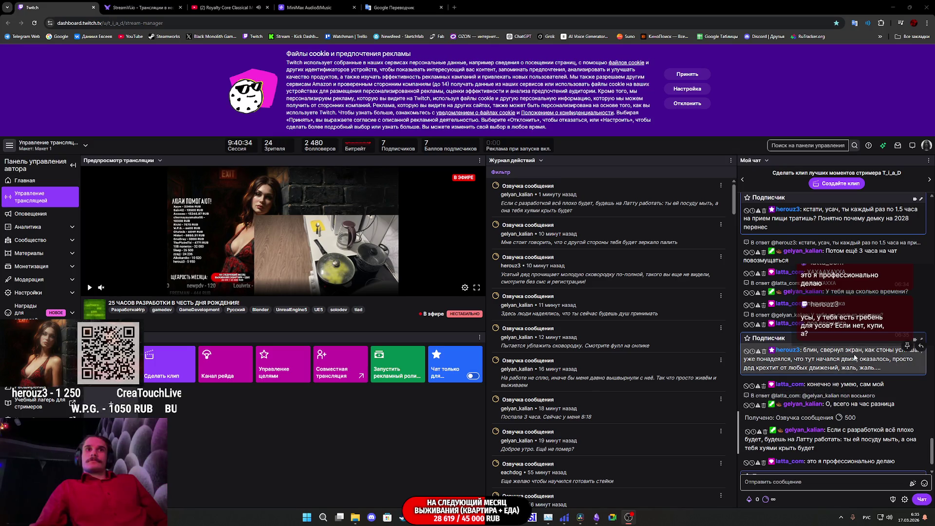
scroll(854, 358, up, 1)
scroll(855, 358, up, 1)
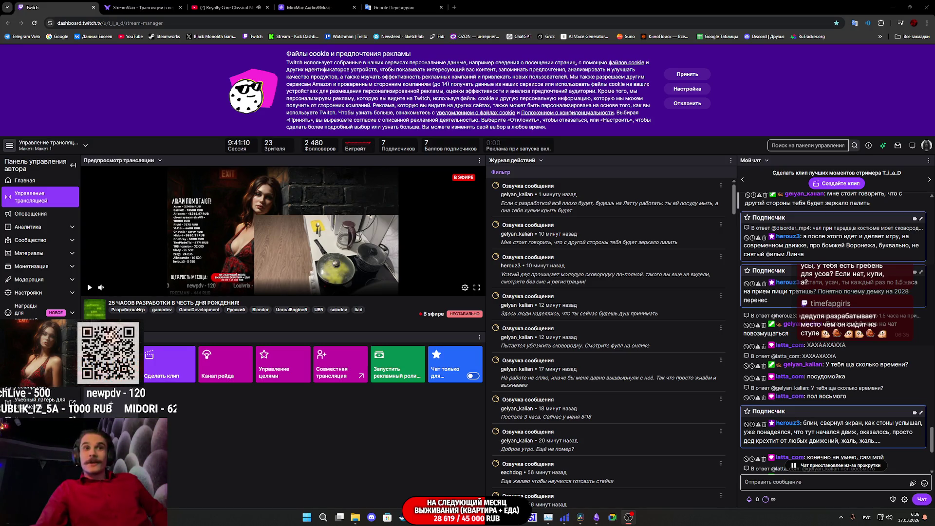
scroll(873, 354, down, 5)
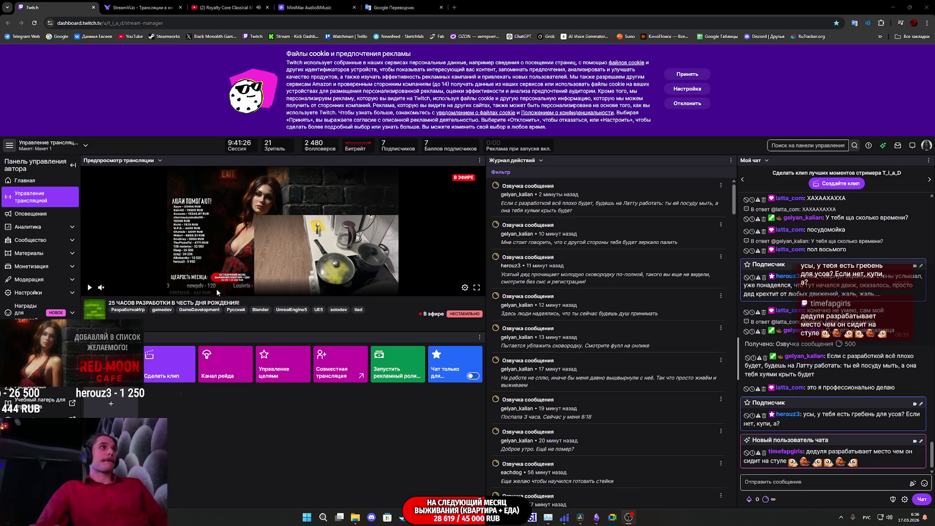
Check the StreamVi multistream broadcast status, then return to the Unreal editor
click(128, 7)
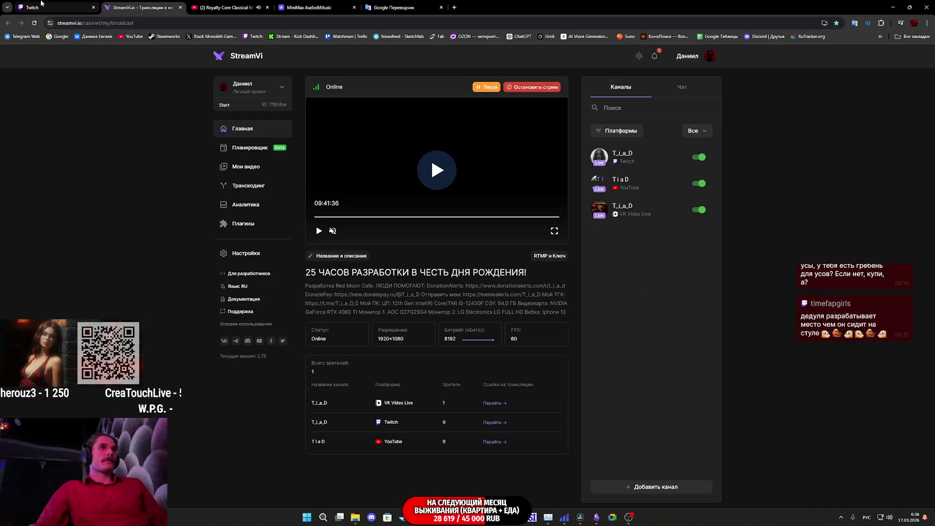
click(78, 8)
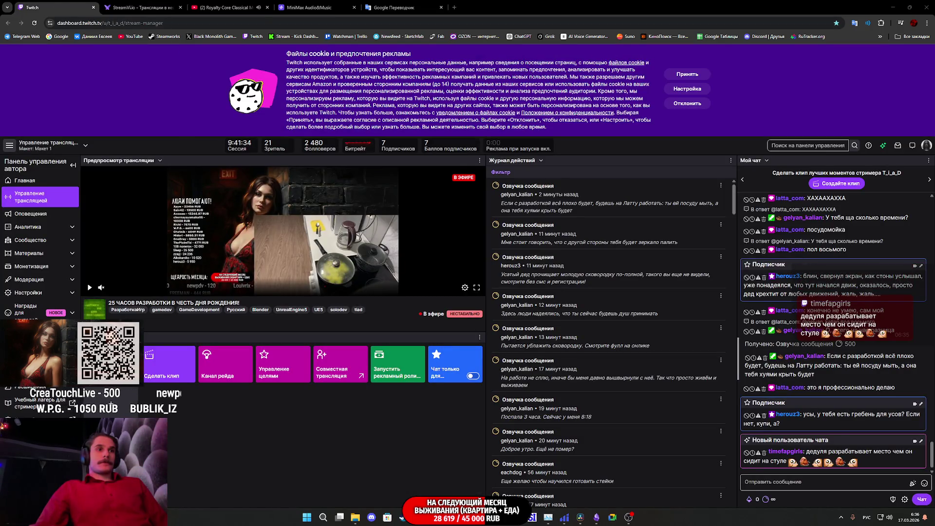
key(alt+Tab)
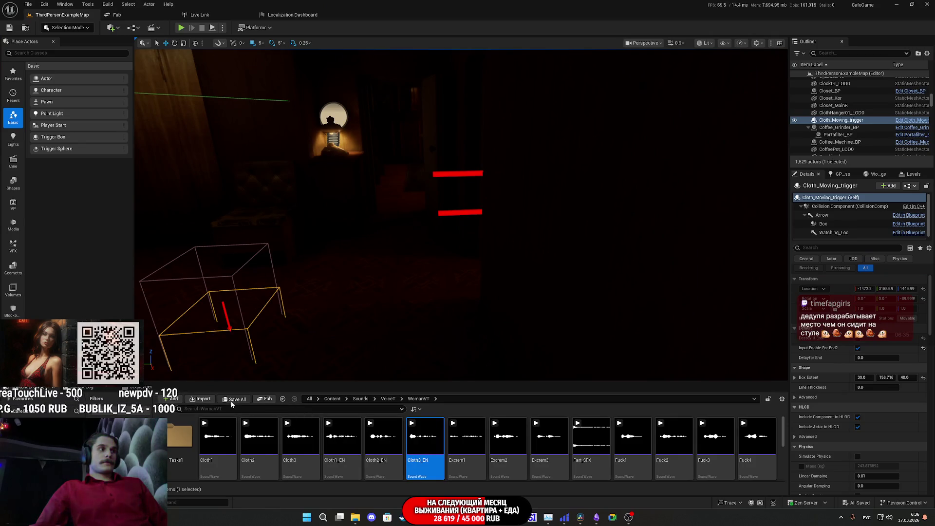
Preview the Cloth3, Cloth2 and Cloth1 voice clips and fly the viewport to the sofa
click(423, 437)
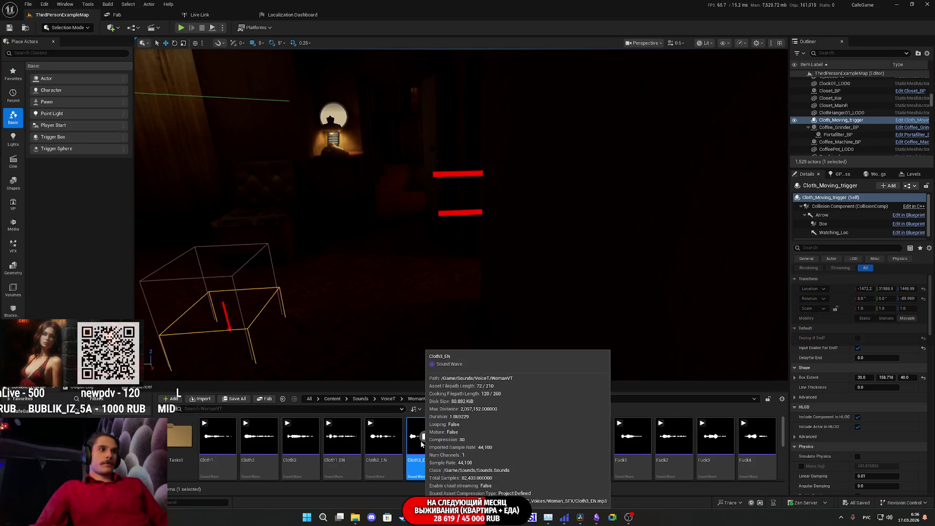
click(383, 436)
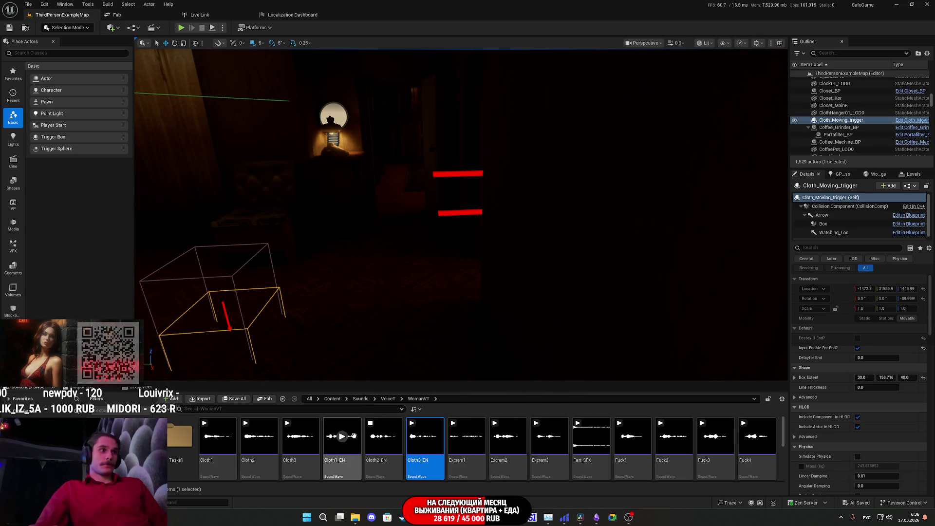
click(353, 435)
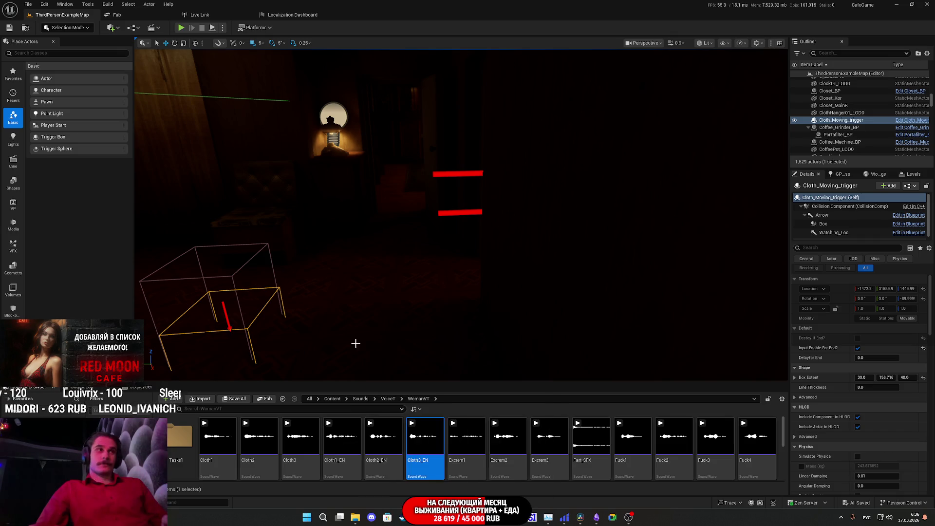
mouse_move(337, 298)
mouse_down()
mouse_move(390, 292)
mouse_move(351, 277)
mouse_move(462, 268)
mouse_move(490, 257)
mouse_move(492, 244)
mouse_move(458, 297)
mouse_move(414, 301)
mouse_move(460, 297)
mouse_up()
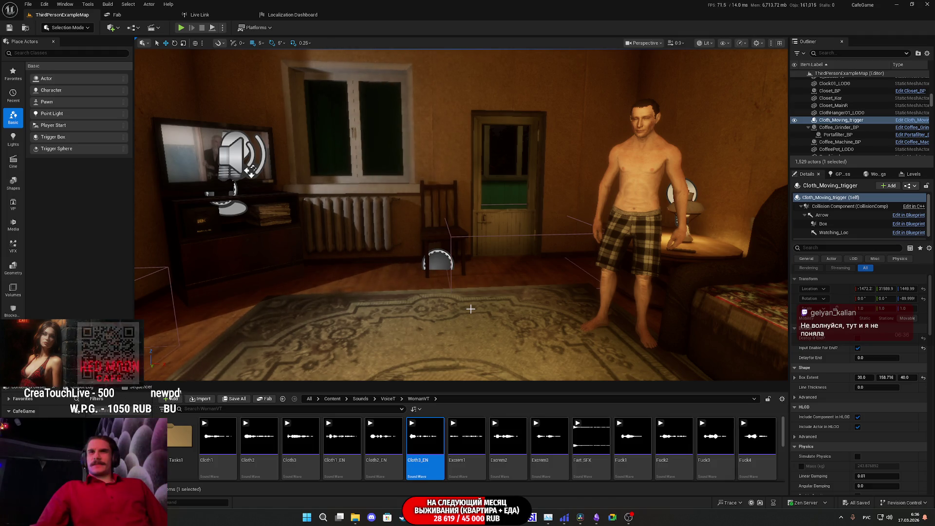
drag(471, 309, 594, 285)
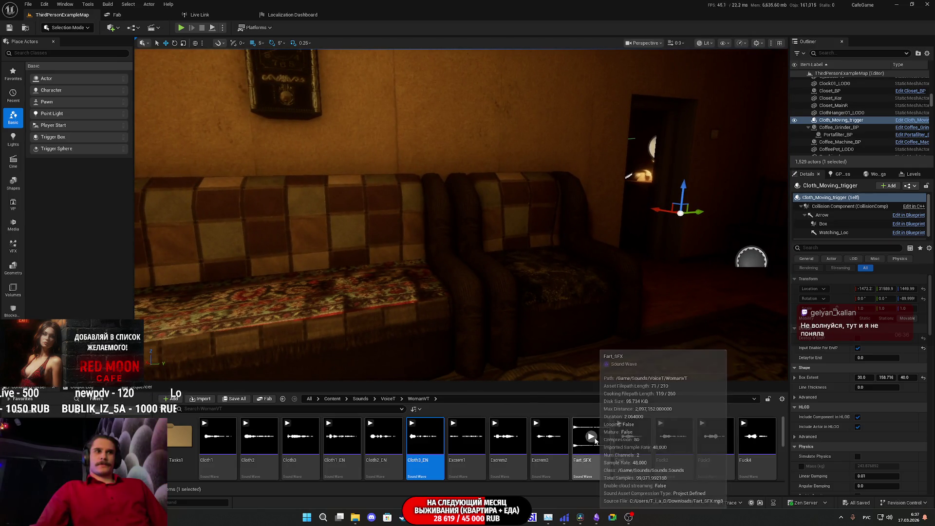
Preview the Excrem3 sound twice, then Excrem1 and the Cloth1 voice clip
mouse_move(591, 436)
click(549, 436)
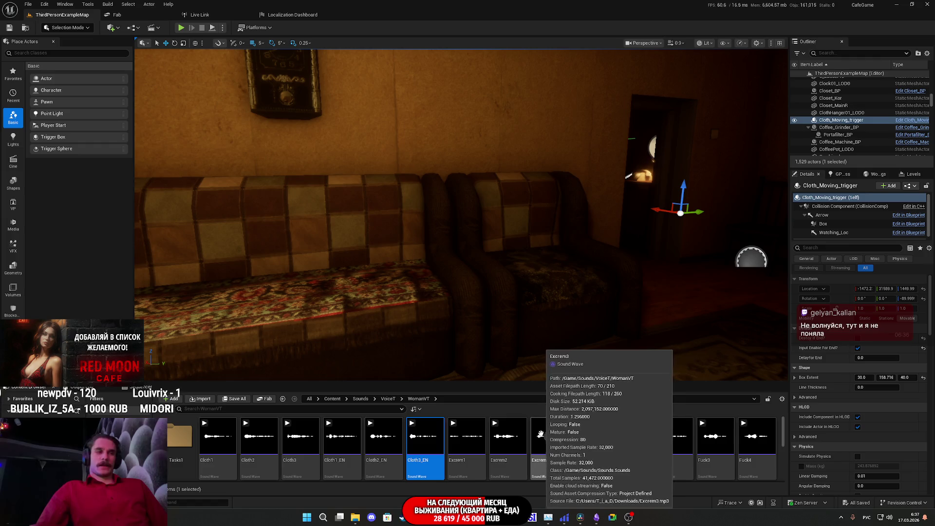
click(550, 437)
click(467, 437)
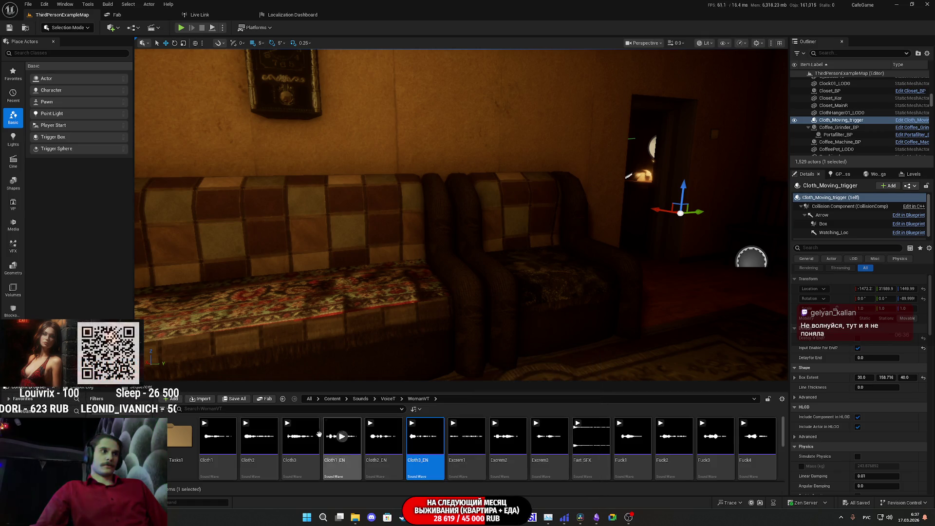
click(223, 436)
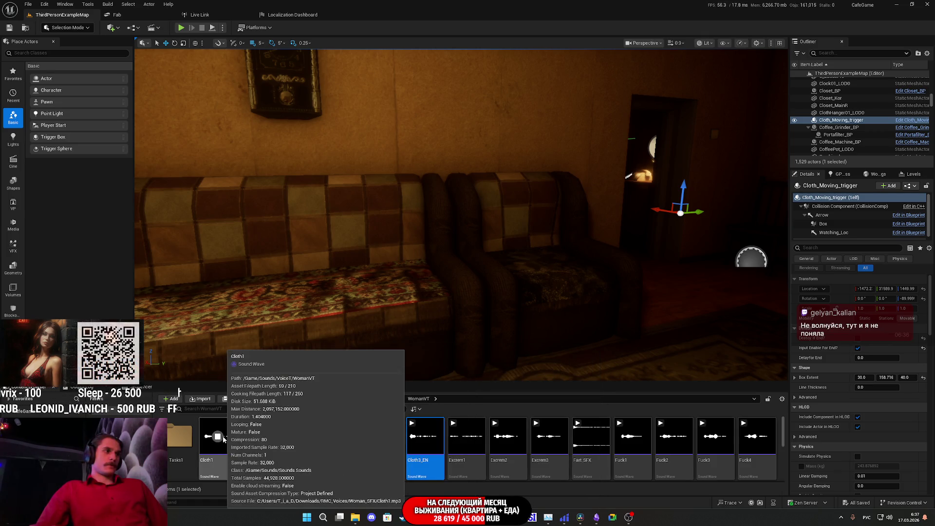
Preview Left_Trigger1, Left_Trigger2 and Left_Trigger3, then switch to the Twitch dashboard
scroll(404, 451, down, 3)
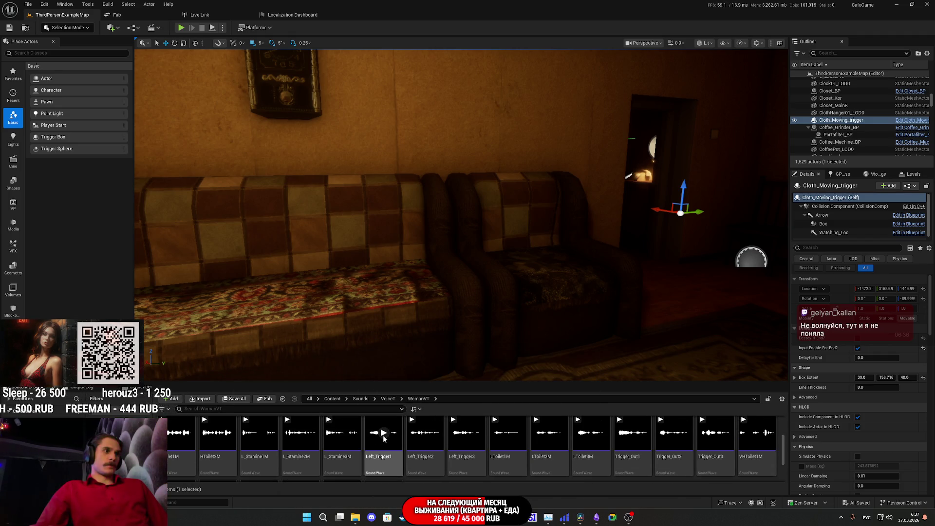
click(383, 436)
click(425, 433)
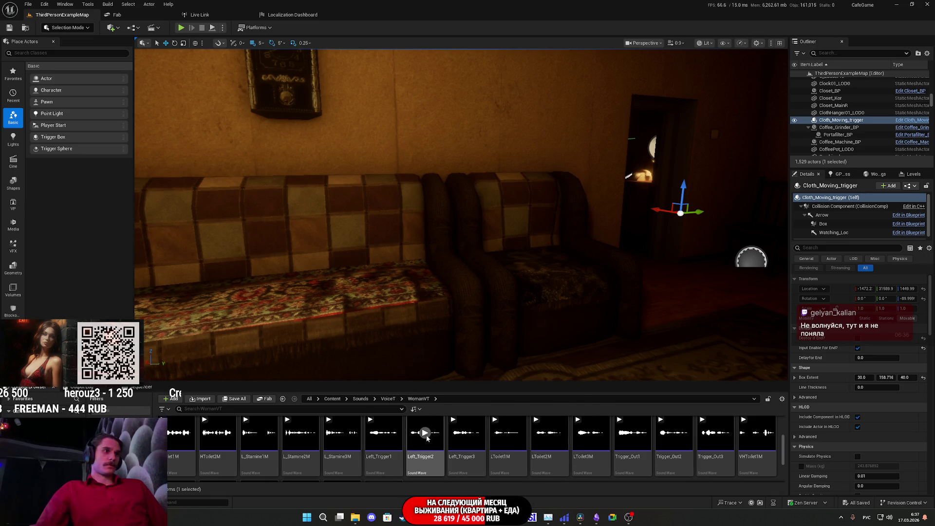
click(467, 433)
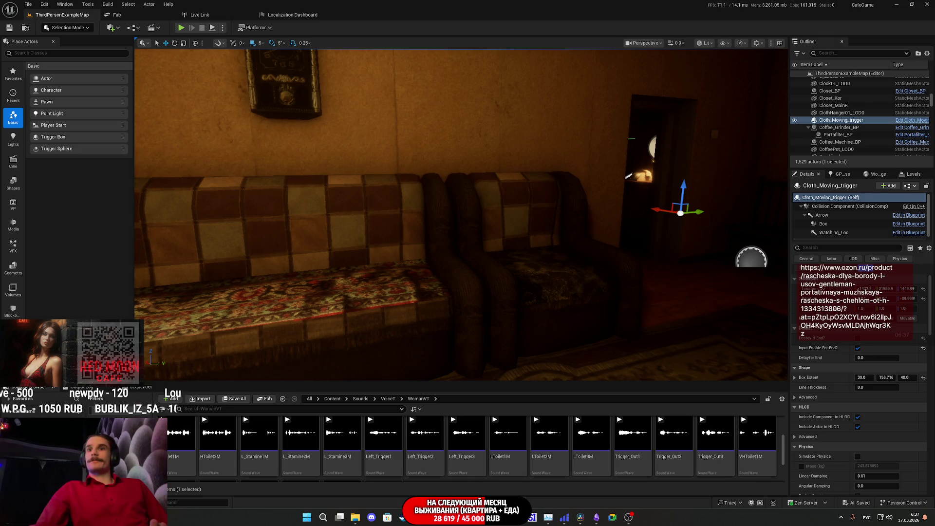
key(alt+Tab)
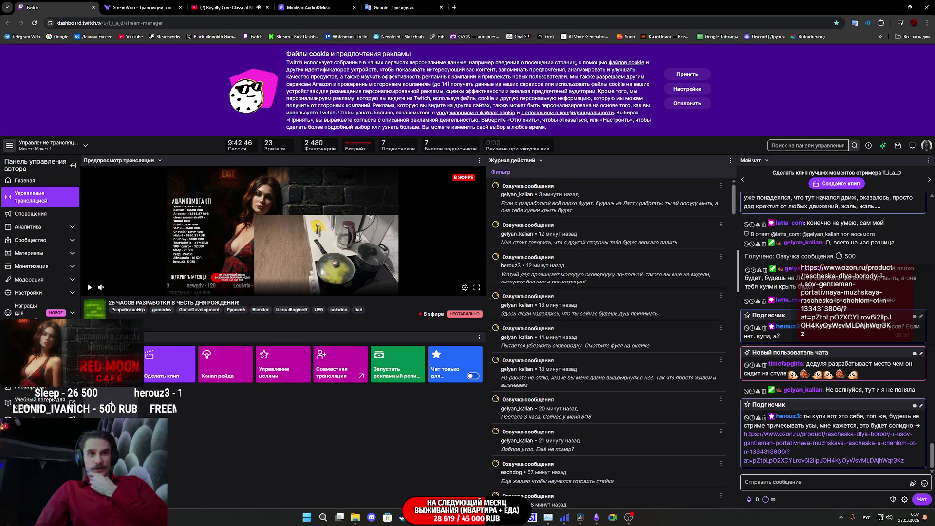
Open the Ozon beard-comb link from chat in a new tab and view the product page
middle_click(885, 446)
click(129, 4)
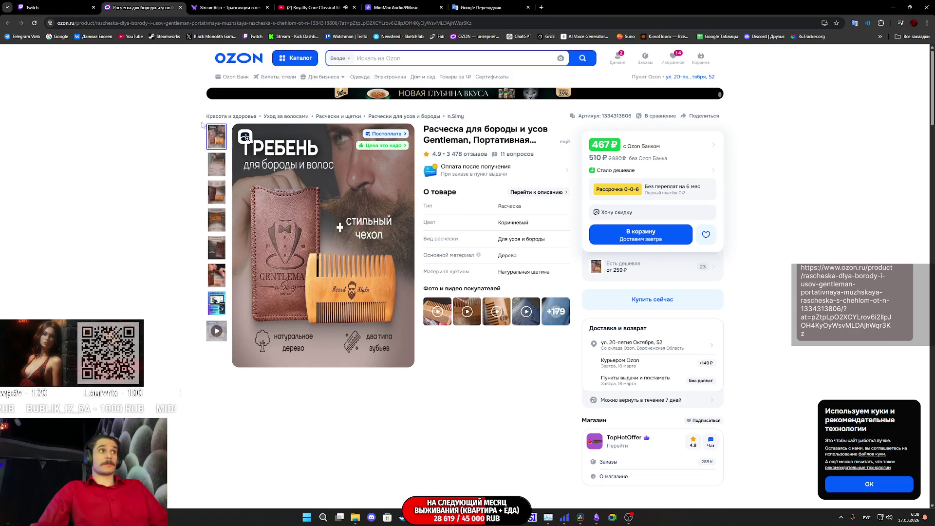
Close the Ozon beard-comb product tab to return to the stream manager
middle_click(133, 2)
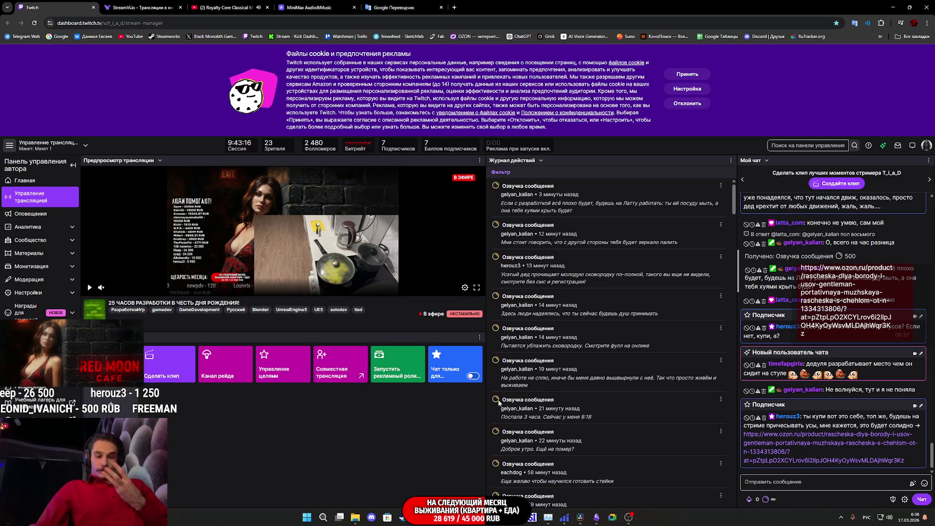
Switch to the CafeGame Unreal editor from its taskbar preview thumbnail
mouse_move(452, 517)
click(450, 474)
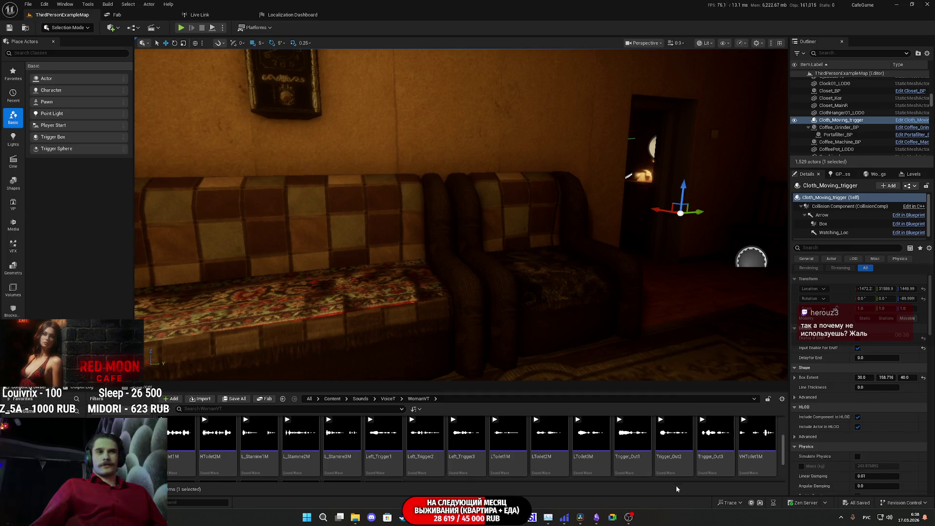
Clear the sound selection and go up through Sounds to the top-level Content folder
scroll(691, 476, down, 3)
click(689, 460)
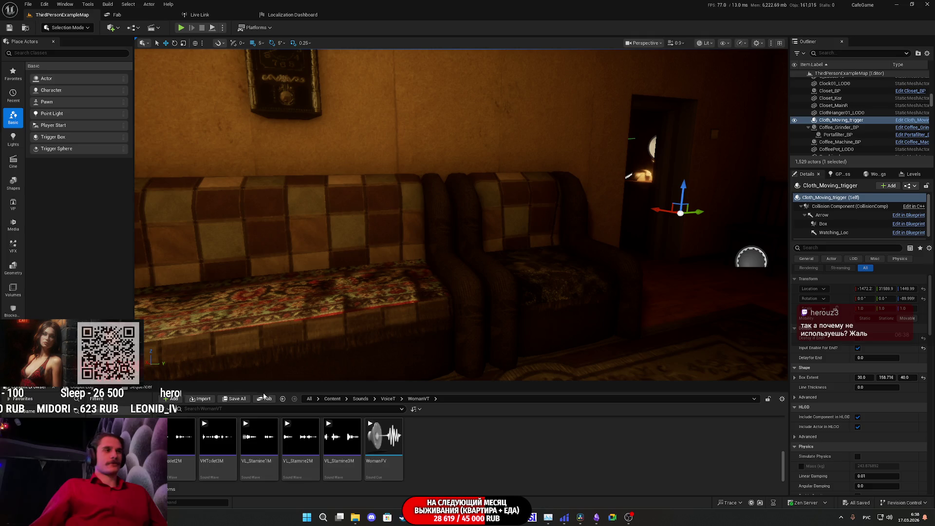
click(362, 399)
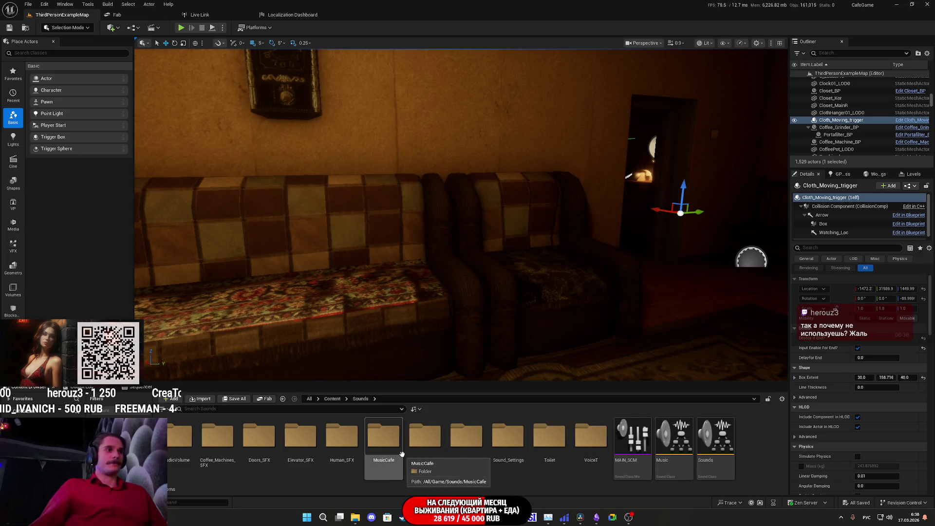
click(333, 400)
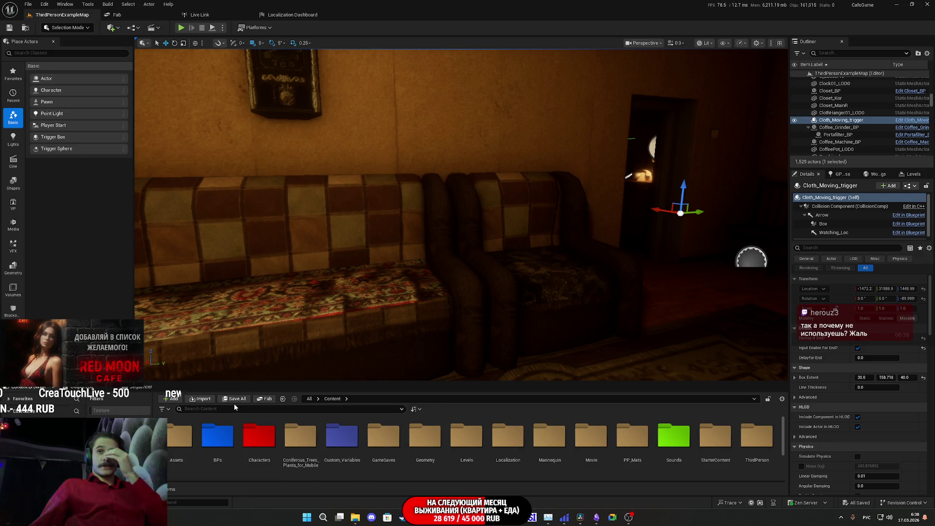
Fly the viewport through the doorway into the bedroom and frame the whole man
mouse_move(507, 371)
mouse_down()
mouse_move(623, 371)
mouse_move(582, 372)
mouse_move(577, 312)
mouse_move(522, 319)
mouse_move(595, 309)
mouse_up()
mouse_move(463, 214)
mouse_down()
mouse_move(439, 205)
mouse_move(429, 217)
mouse_up()
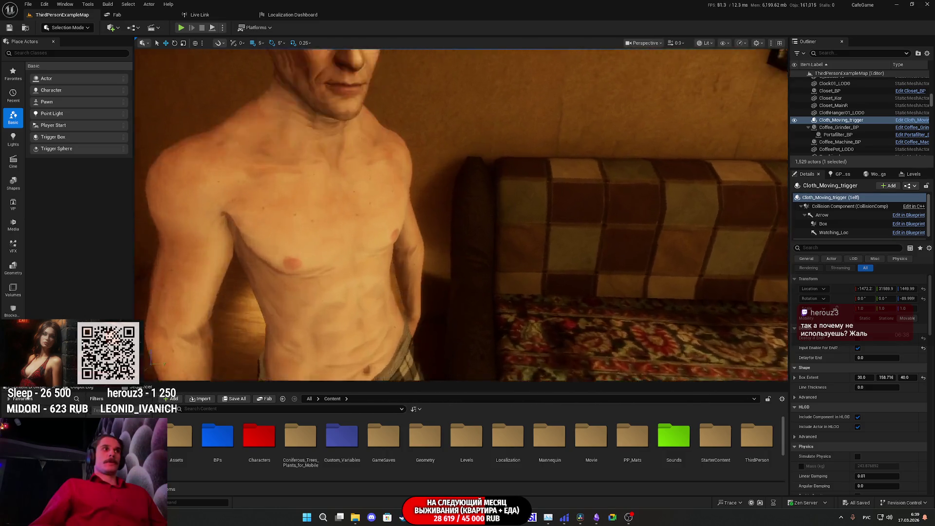
mouse_move(428, 216)
mouse_down()
mouse_move(452, 215)
mouse_move(404, 215)
mouse_up()
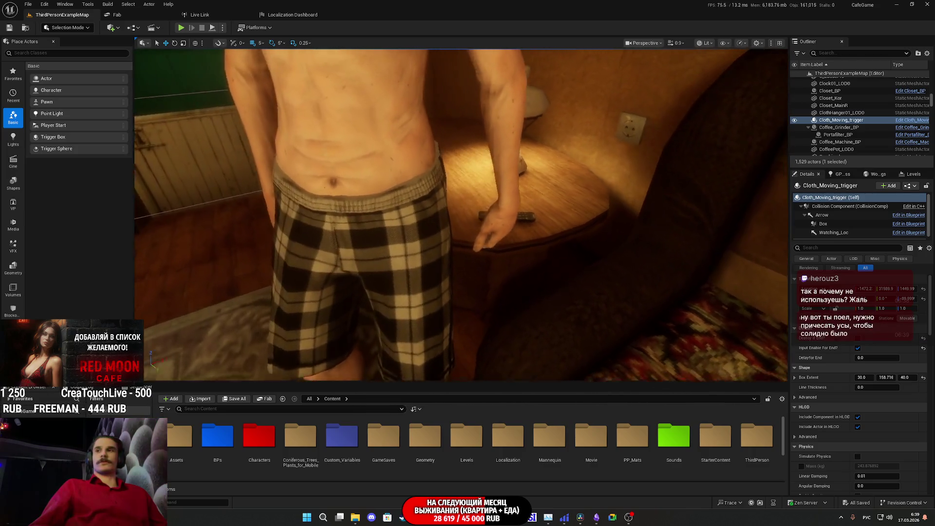
Look at the man's hand by the nightstand lamp and remote, then switch to Twitch
drag(615, 152, 615, 153)
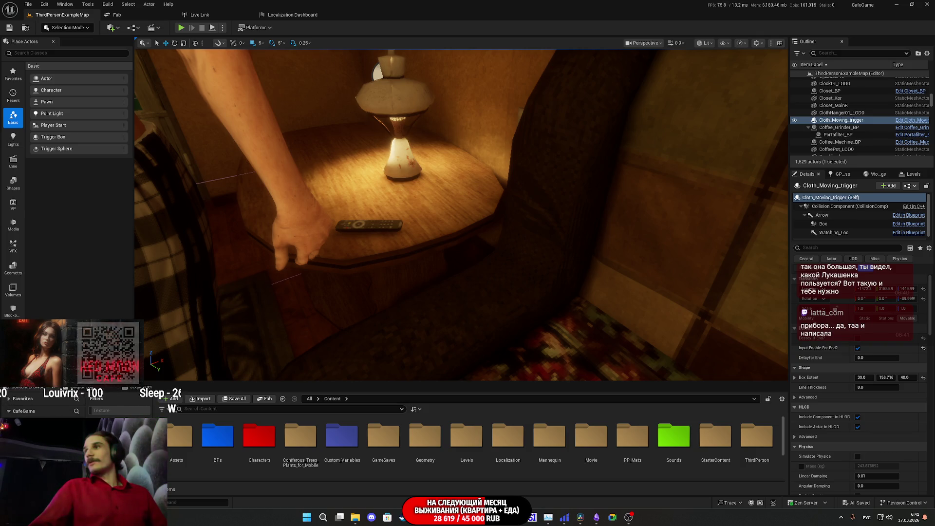
click(387, 517)
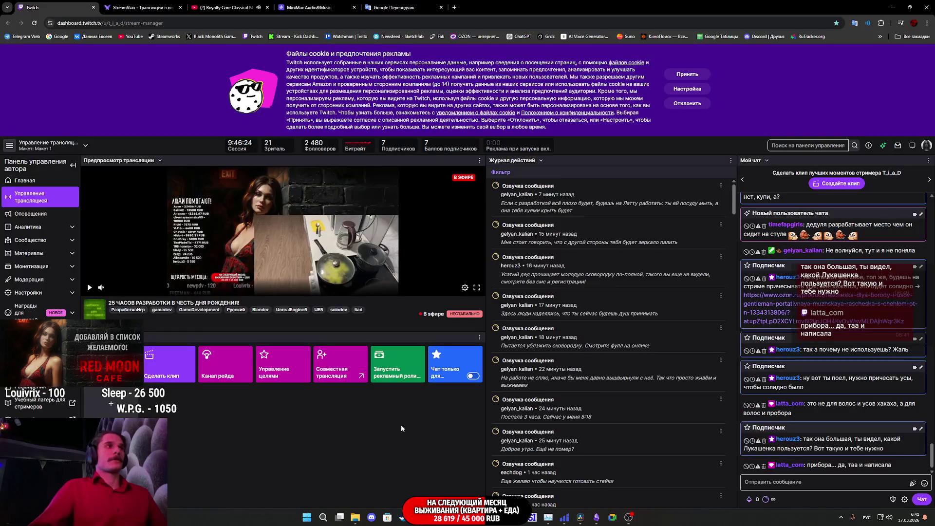
Minimize the browser with the Twitch stream manager to reveal the Unreal level editor
click(454, 7)
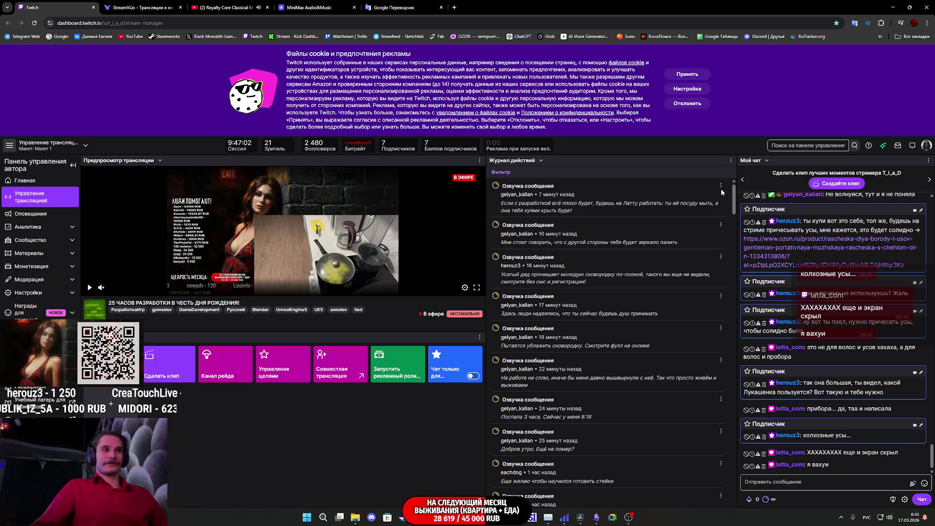
click(893, 6)
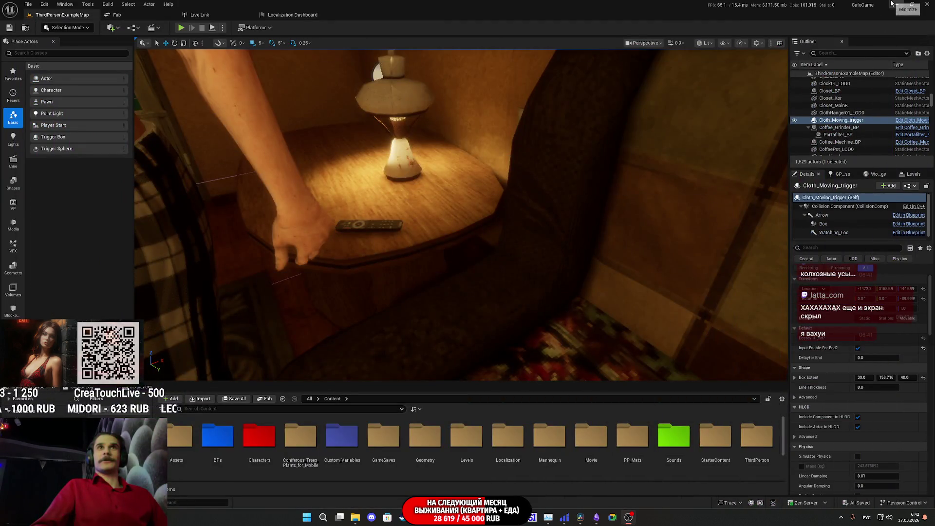
Minimize the Unreal editor and Woman_SFX folder window, and close the second Explorer window
click(896, 6)
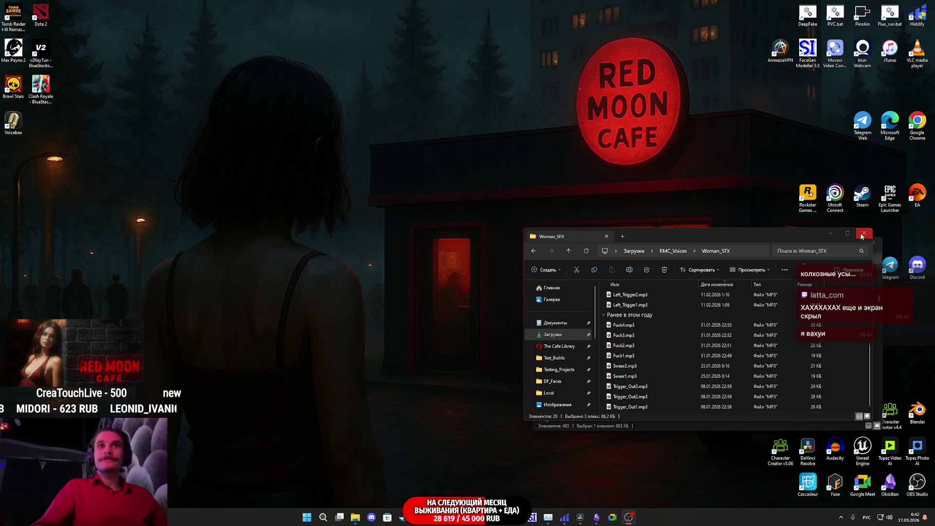
click(832, 234)
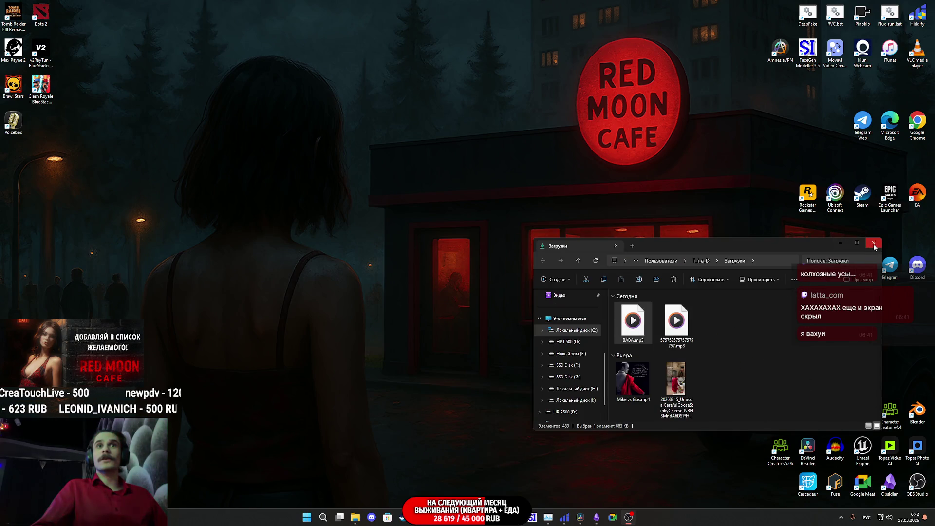
click(873, 242)
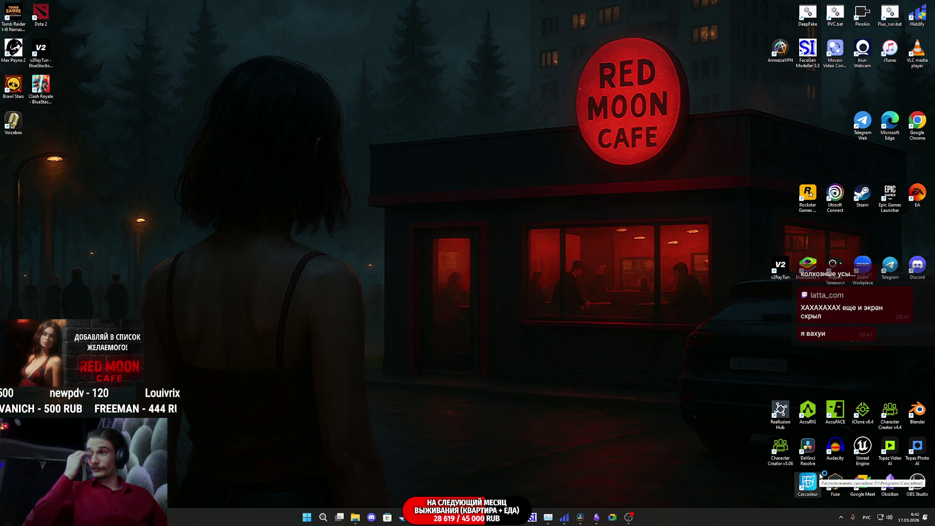
Launch Cascadeur into an empty scene and dock the Unreal editor on the left half
double_click(820, 476)
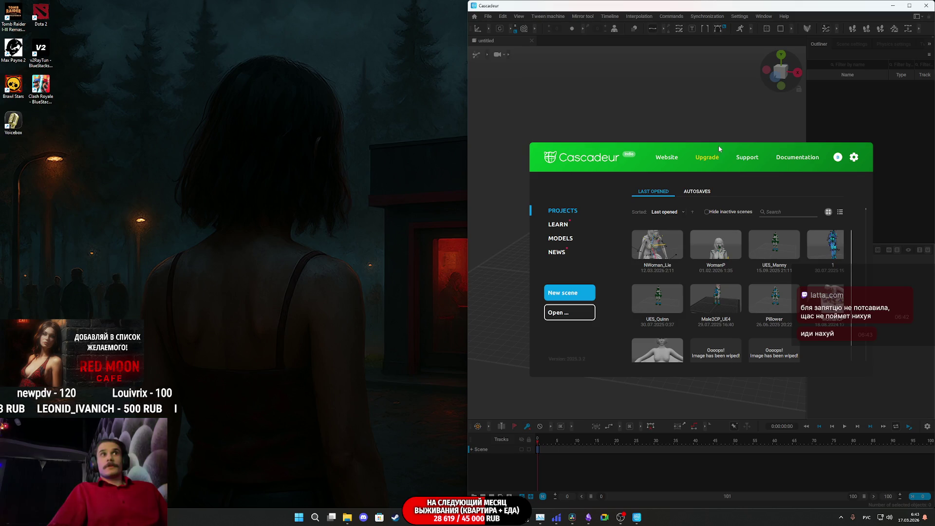
click(673, 127)
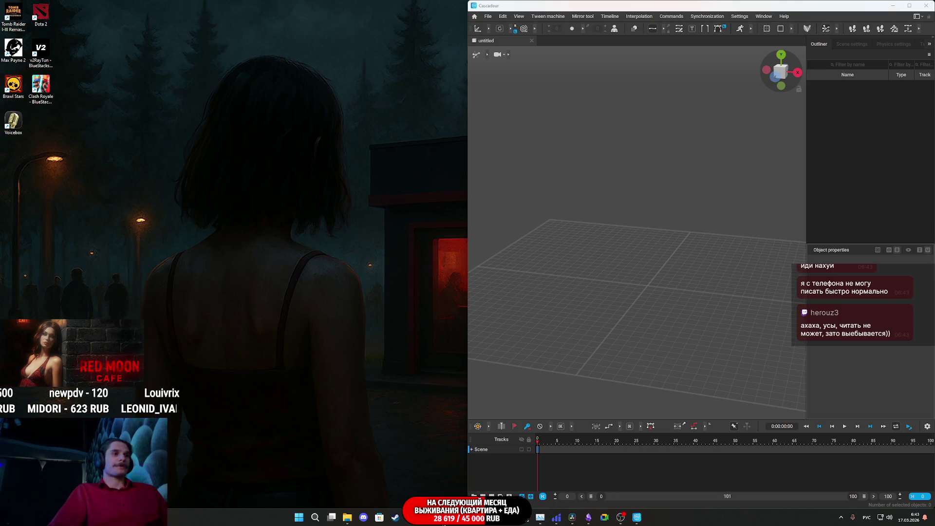
click(443, 521)
mouse_move(402, 11)
mouse_down()
mouse_move(159, 40)
mouse_move(24, 150)
mouse_move(2, 219)
mouse_up()
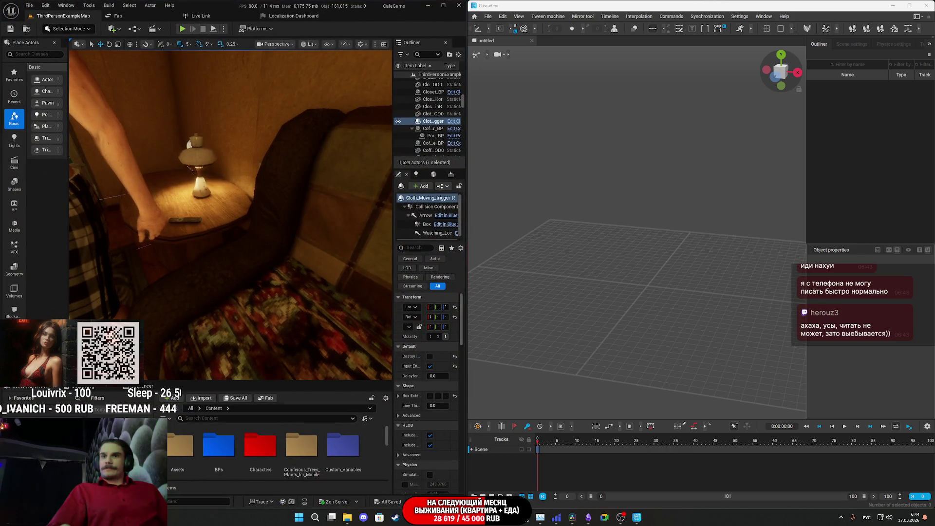
click(347, 518)
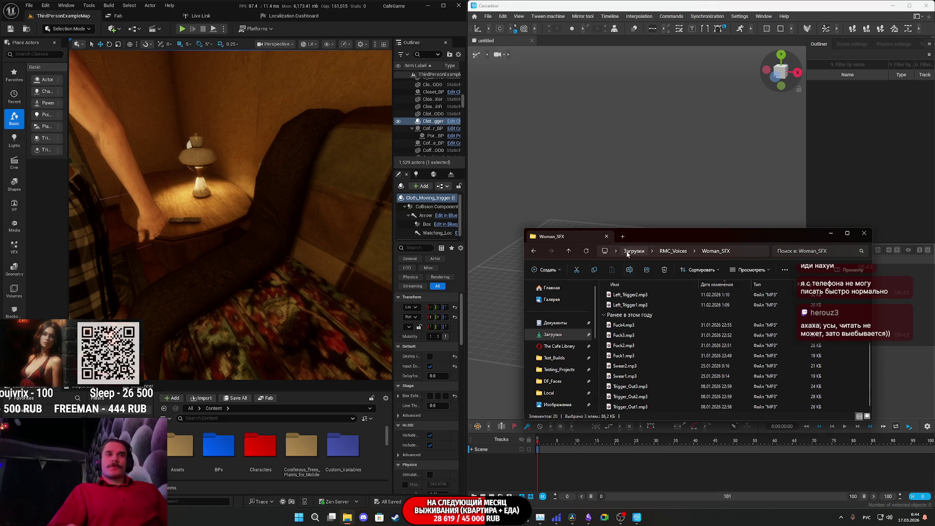
Import Pillower.fbx from D:\ue4 texture\Watchman_Projects_For_Working\characters\Pillower into the Cascadeur scene
click(627, 236)
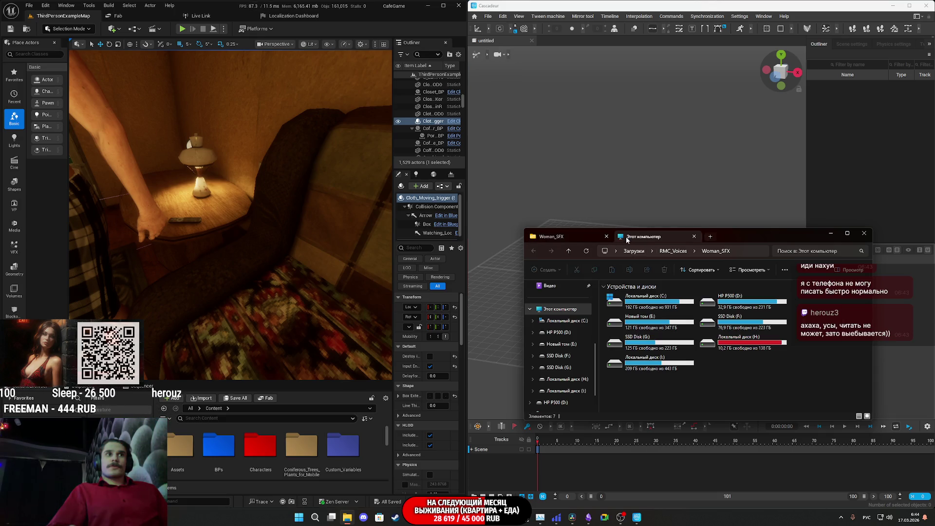
scroll(570, 353, up, 5)
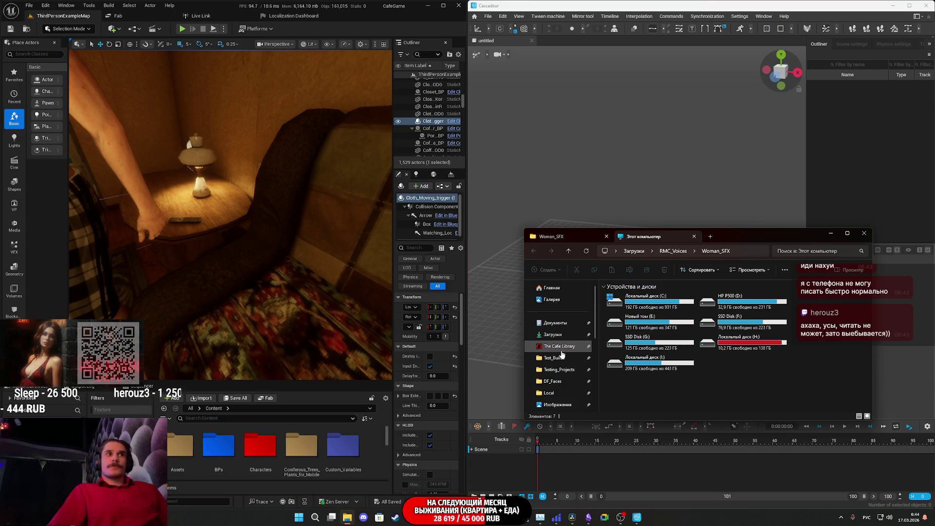
scroll(565, 350, down, 10)
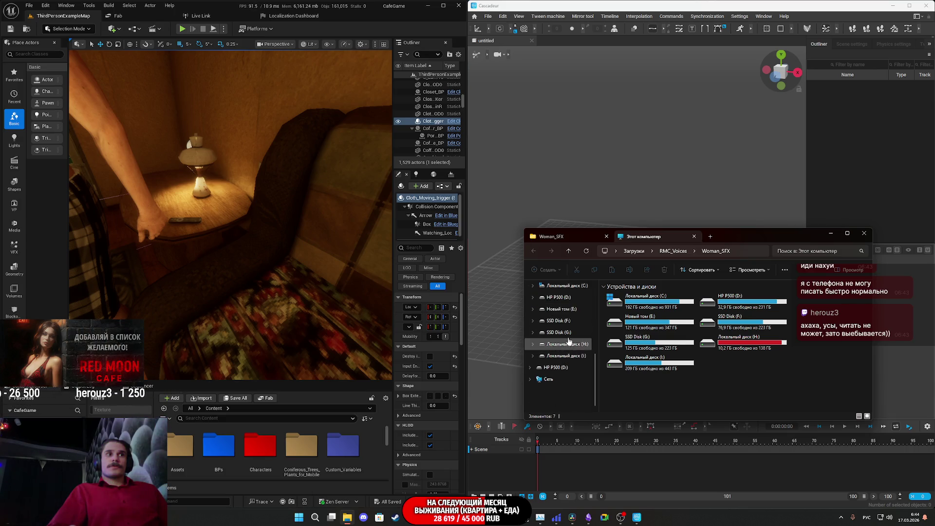
click(572, 322)
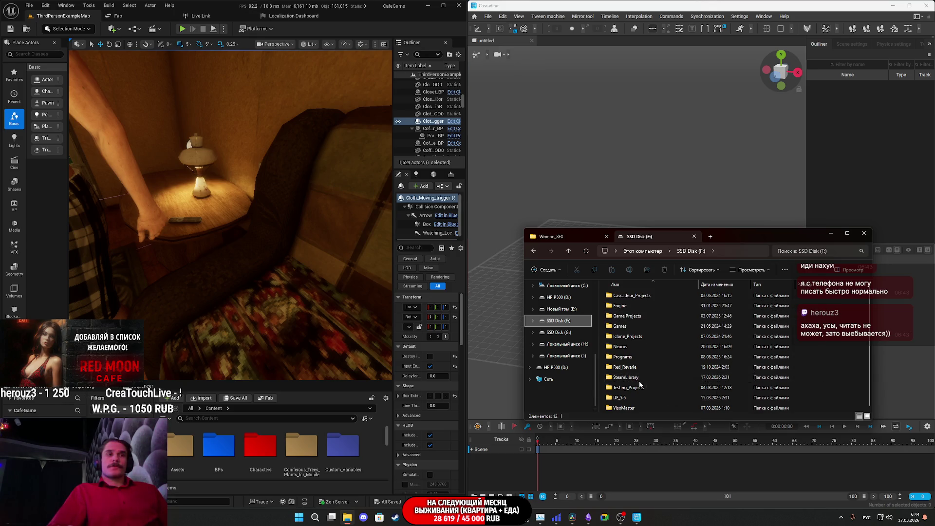
click(558, 368)
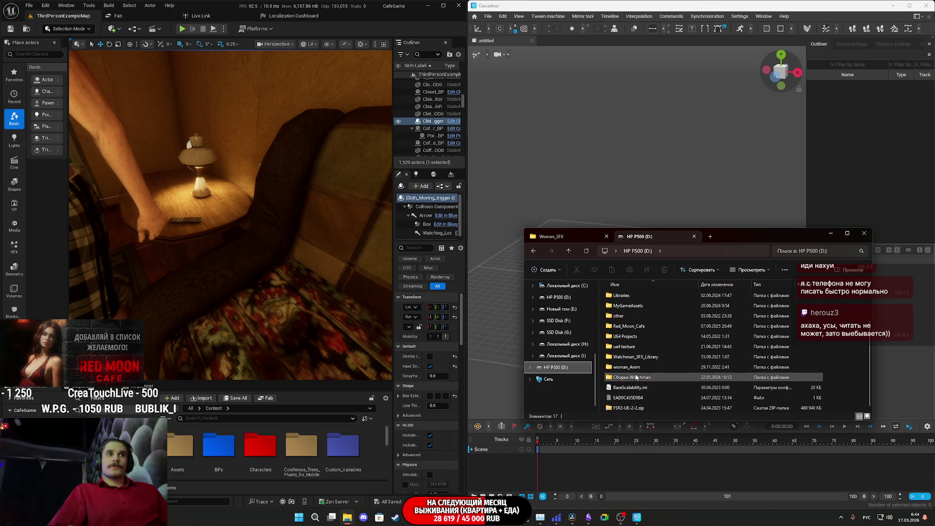
double_click(646, 347)
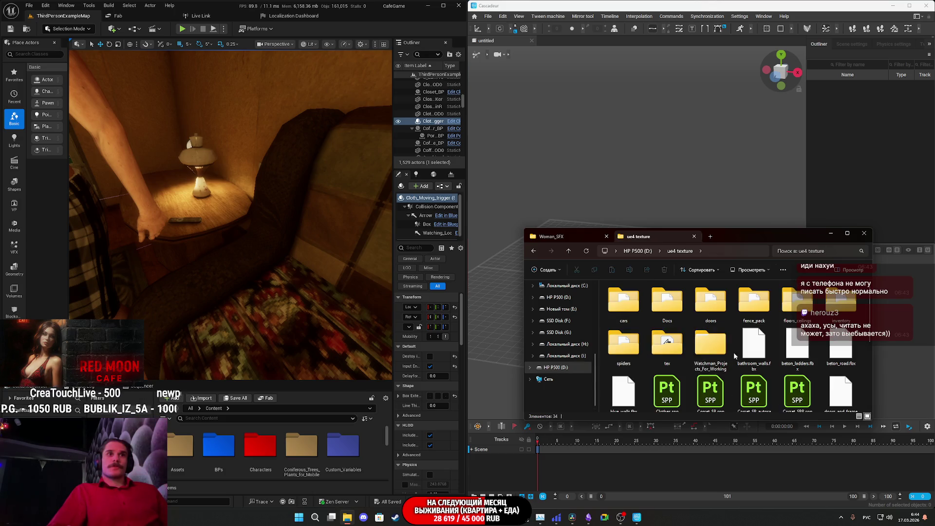
double_click(644, 314)
double_click(639, 314)
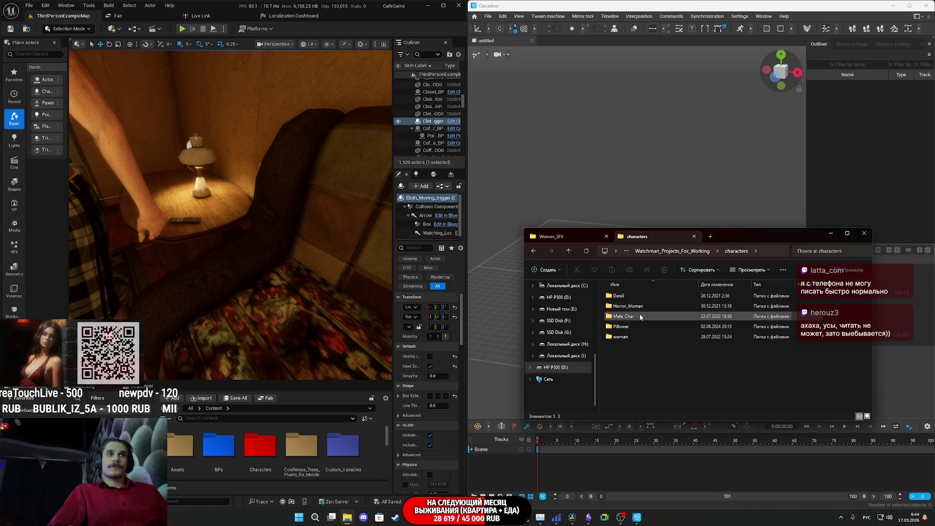
double_click(632, 324)
click(639, 327)
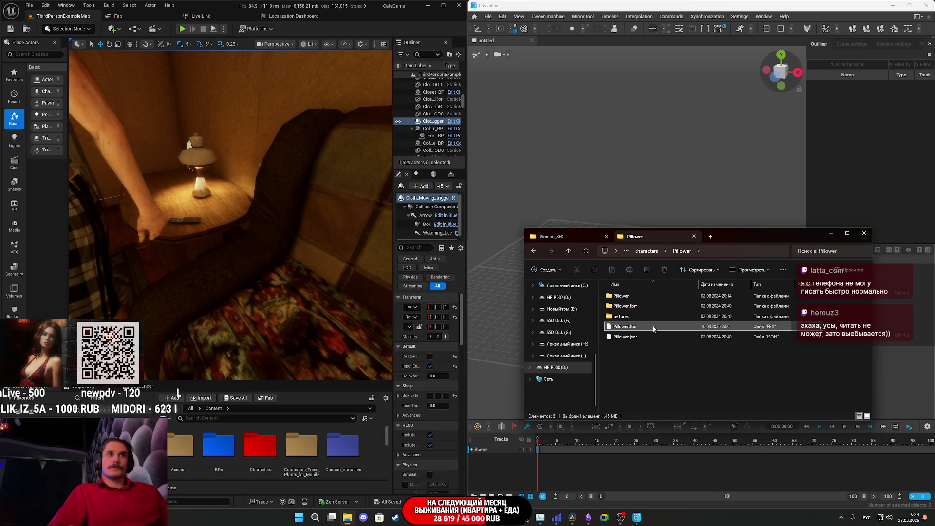
drag(649, 329, 616, 188)
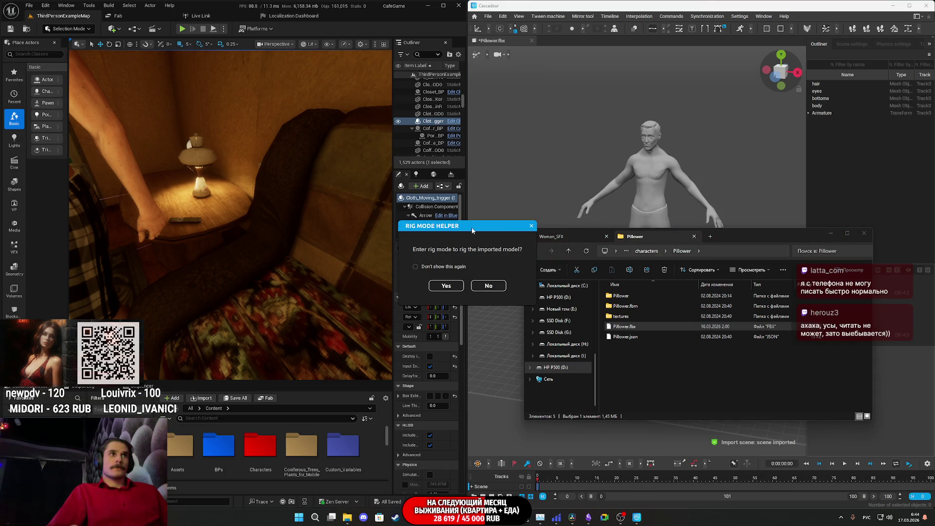
Enter rig mode, run the Quick Rigging Tool with chest mapped to spine_03, and add rig elements
click(831, 233)
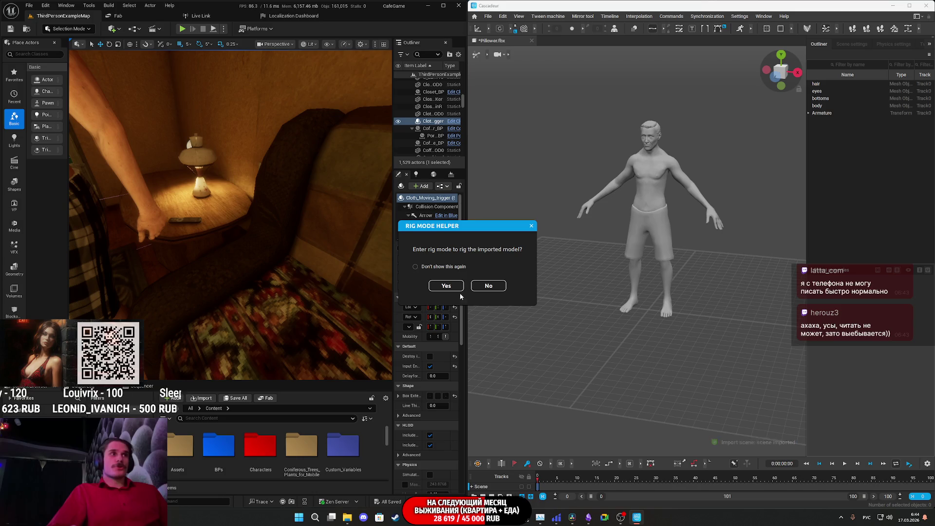
click(447, 286)
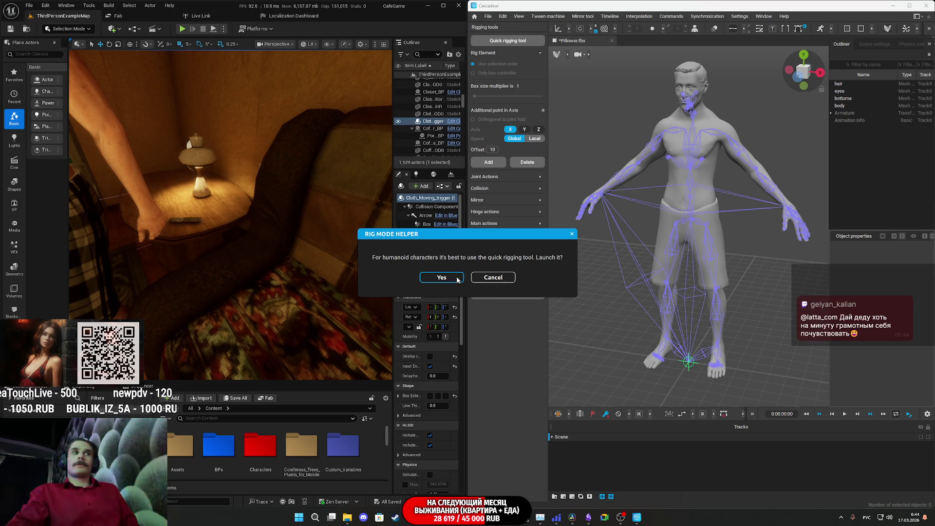
click(457, 279)
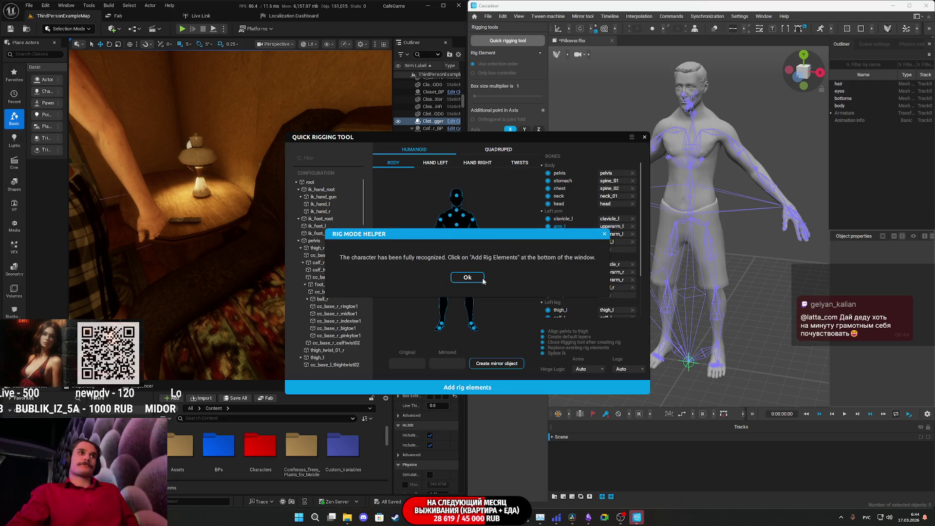
click(483, 281)
click(313, 156)
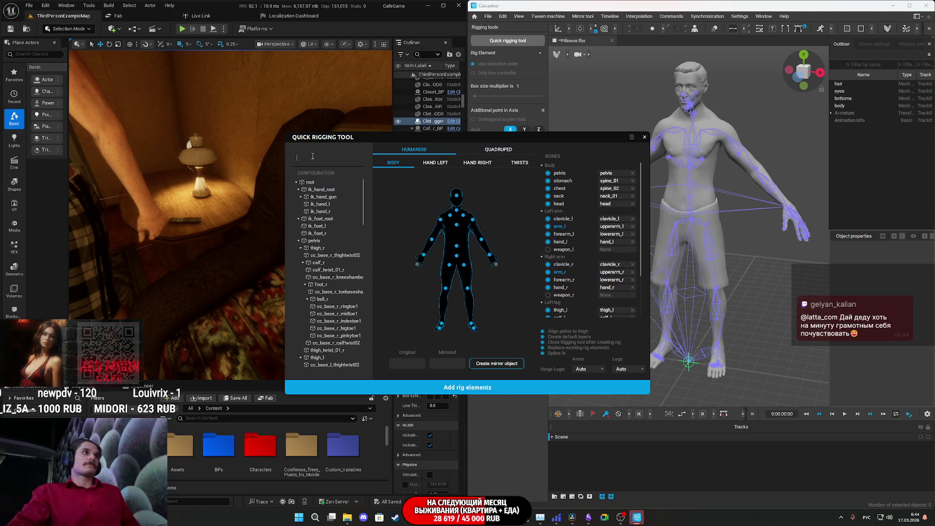
text(ышш)
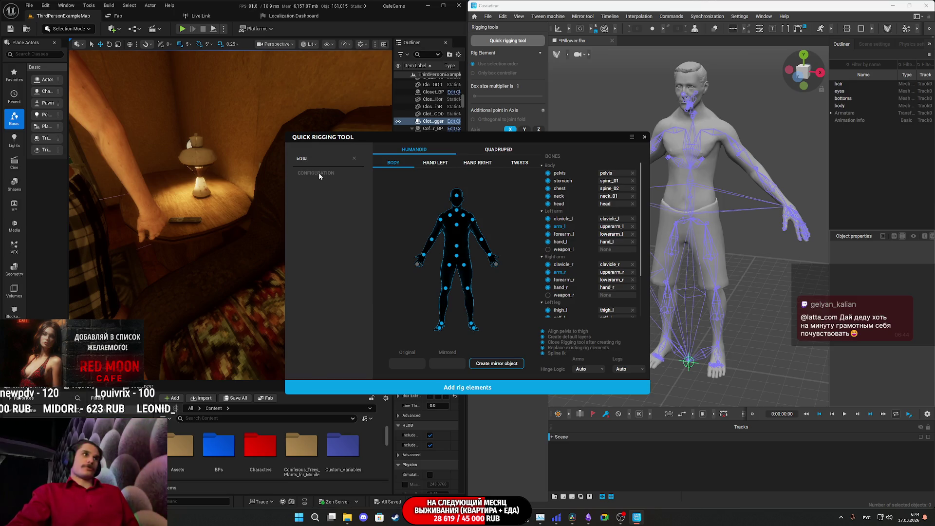
text(spi)
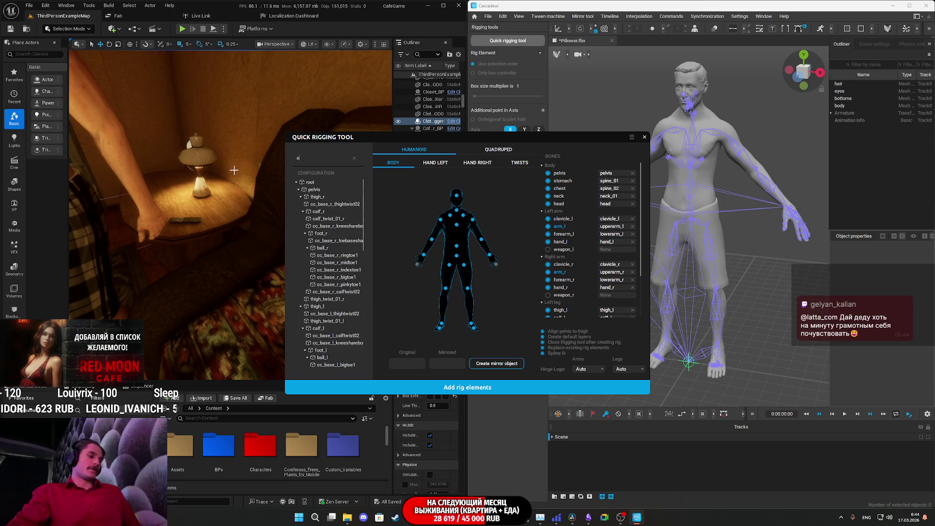
click(330, 210)
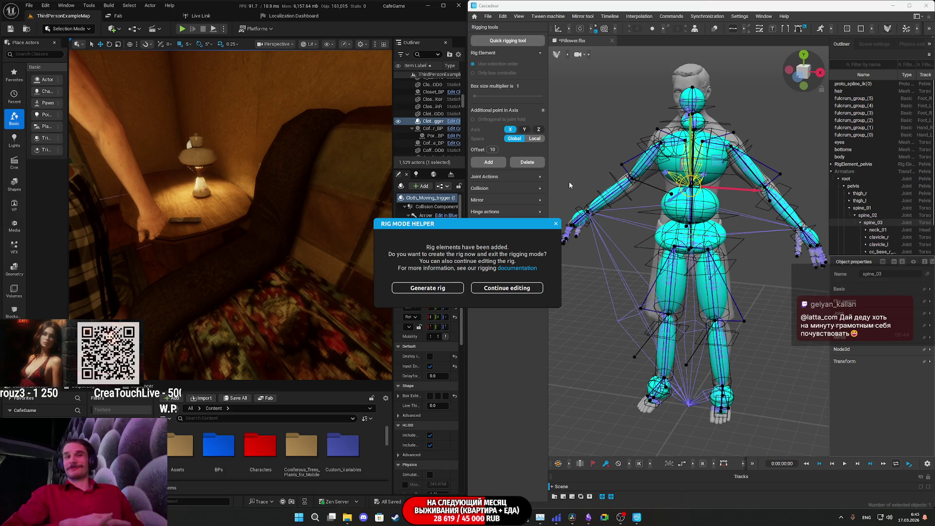
click(448, 288)
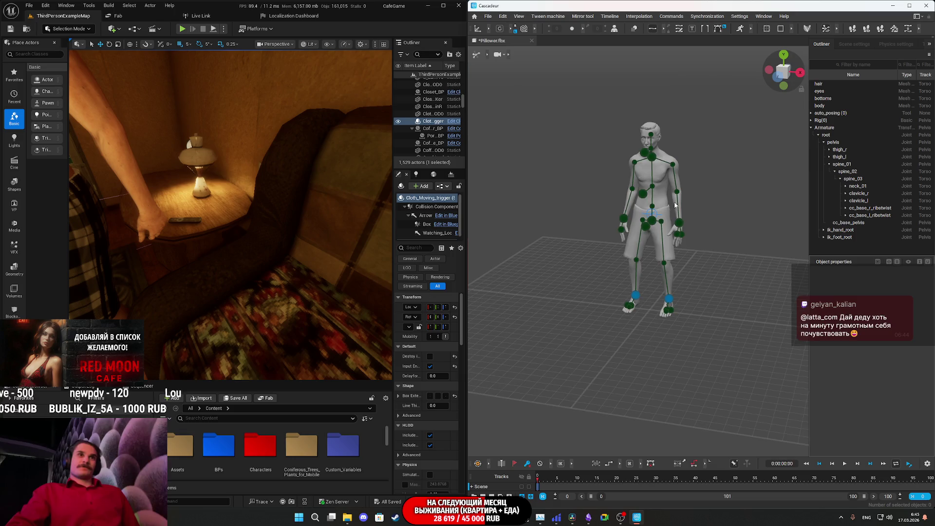
Zoom and orbit the Cascadeur viewport to inspect the rigged Pillower's upper body from the side
scroll(674, 205, up, 5)
mouse_move(702, 170)
mouse_down()
mouse_move(714, 307)
mouse_move(785, 312)
mouse_move(743, 317)
mouse_up()
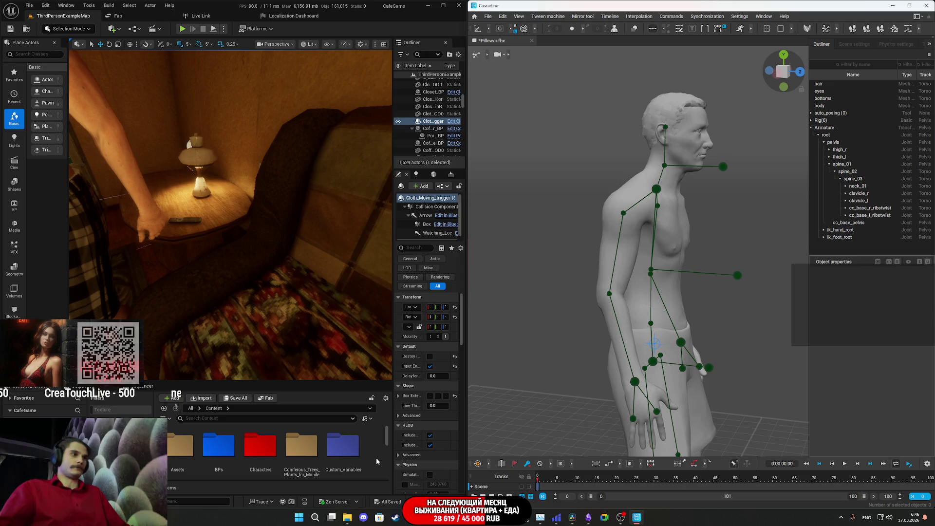
scroll(317, 337, down, 10)
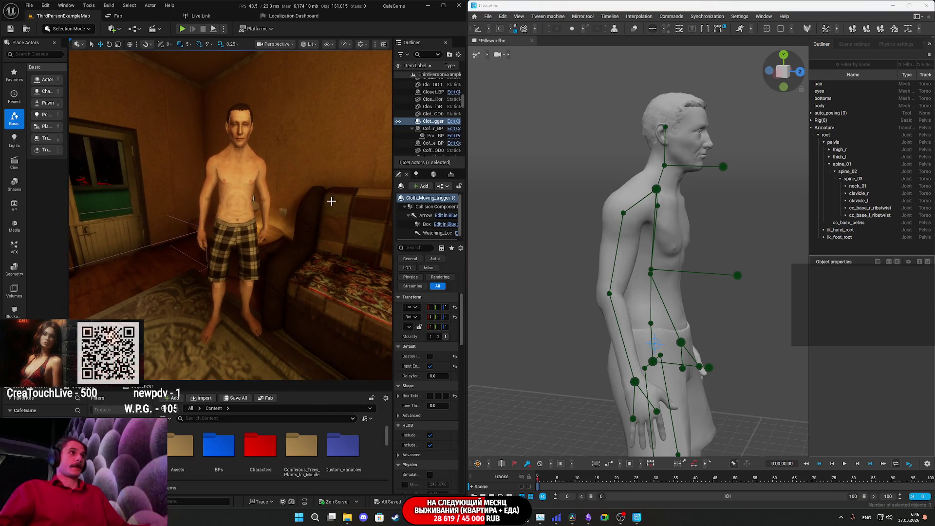
Move the camera toward the sofa, select the Pillower character, then bring Steam forward
drag(324, 168, 341, 156)
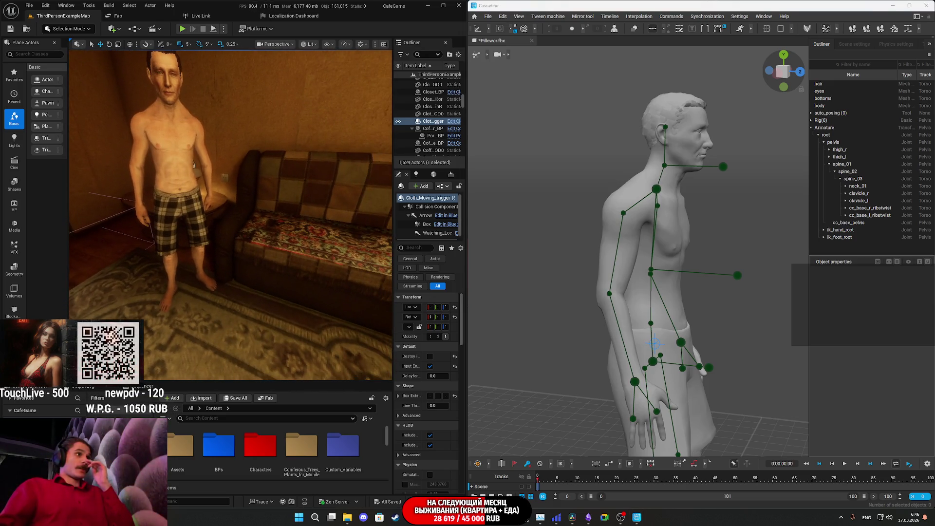
click(171, 190)
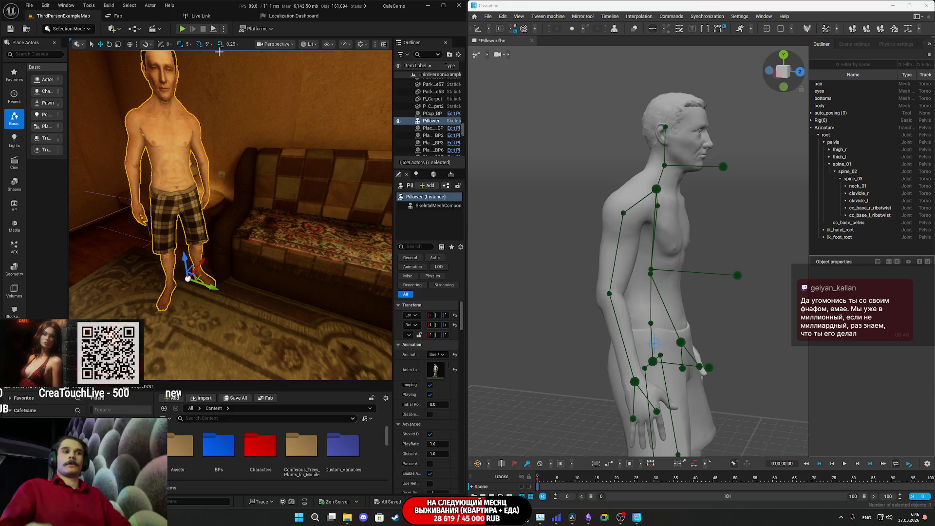
click(396, 517)
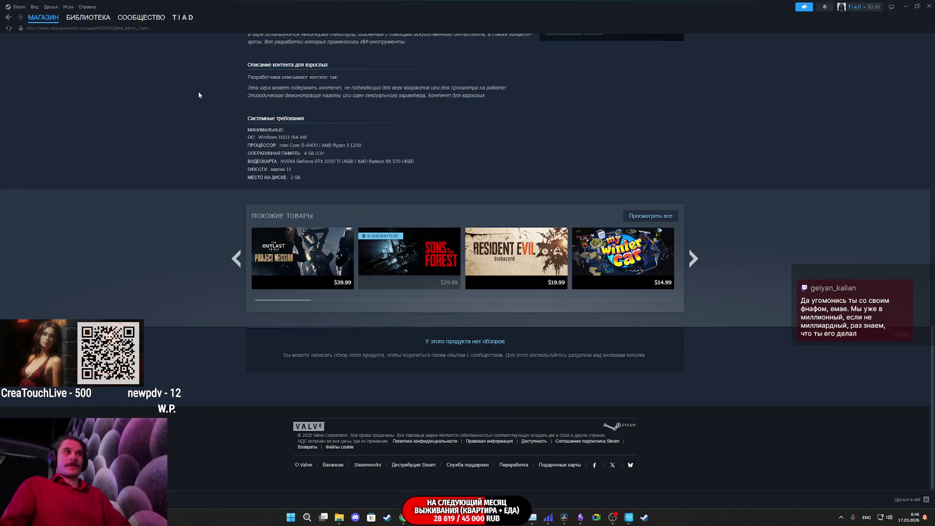
Open the Watchman store page from the Steam library
click(73, 17)
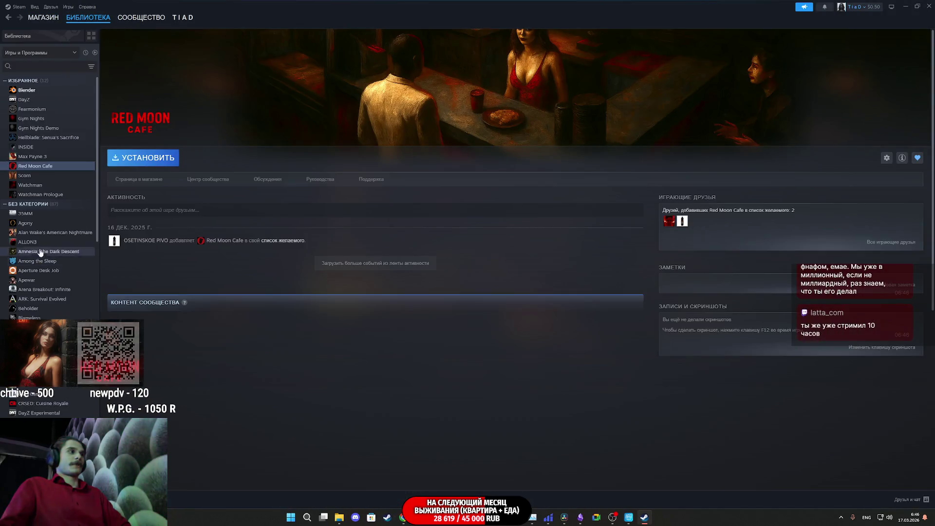
click(35, 185)
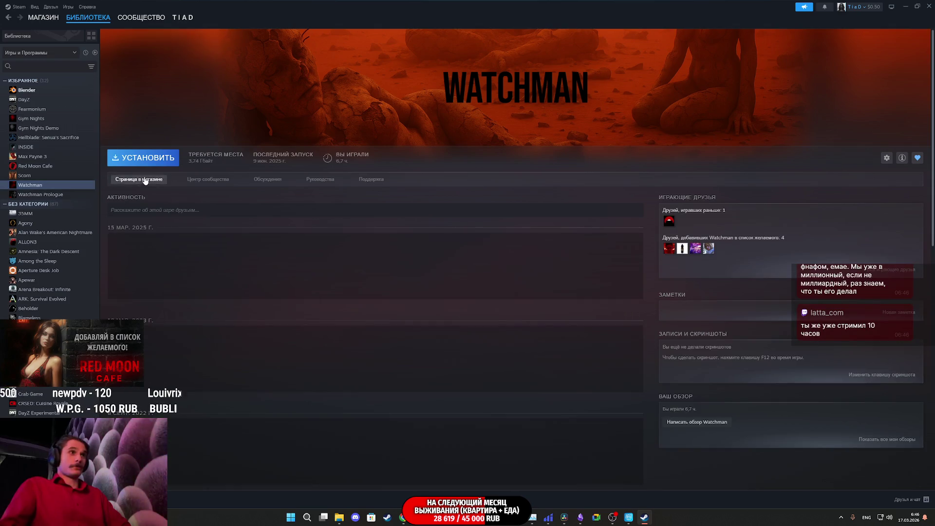
click(145, 179)
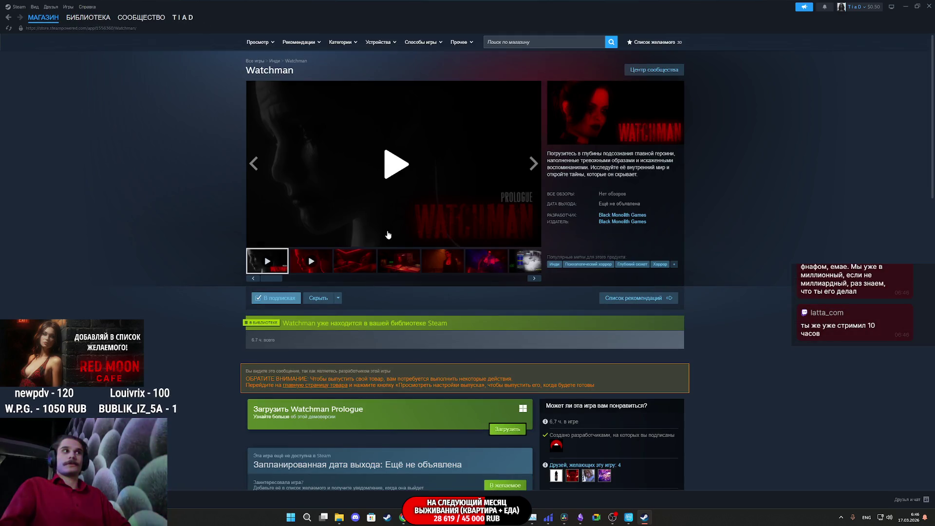
Page through the Watchman screenshots at full size, back to the ninth, then close the viewer
click(350, 258)
click(421, 190)
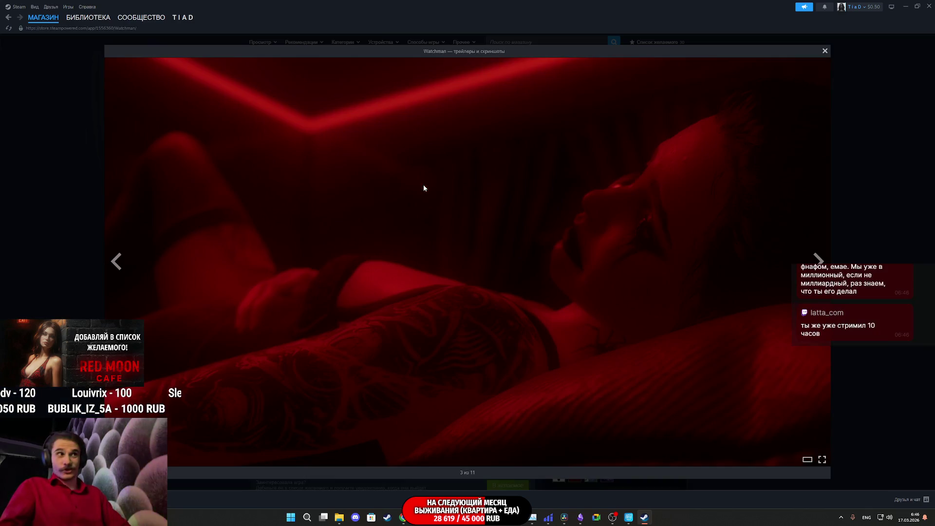
click(404, 194)
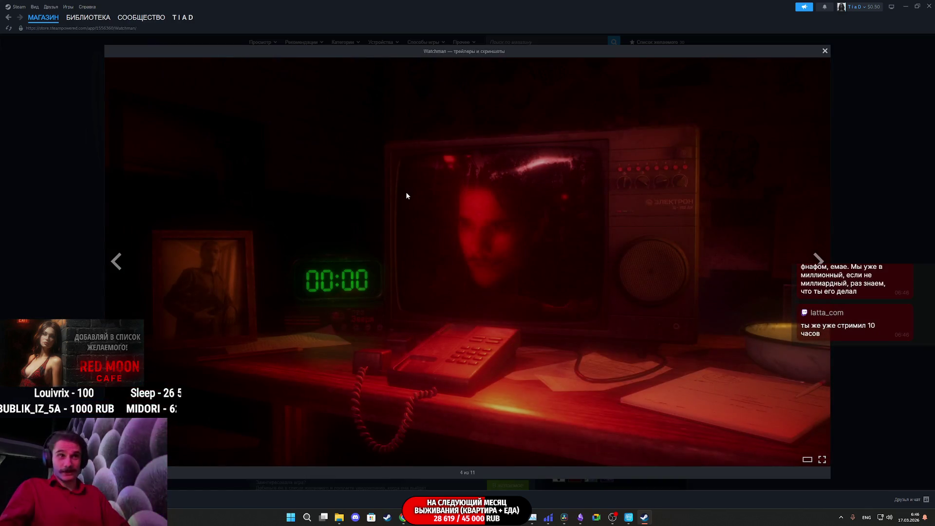
click(392, 193)
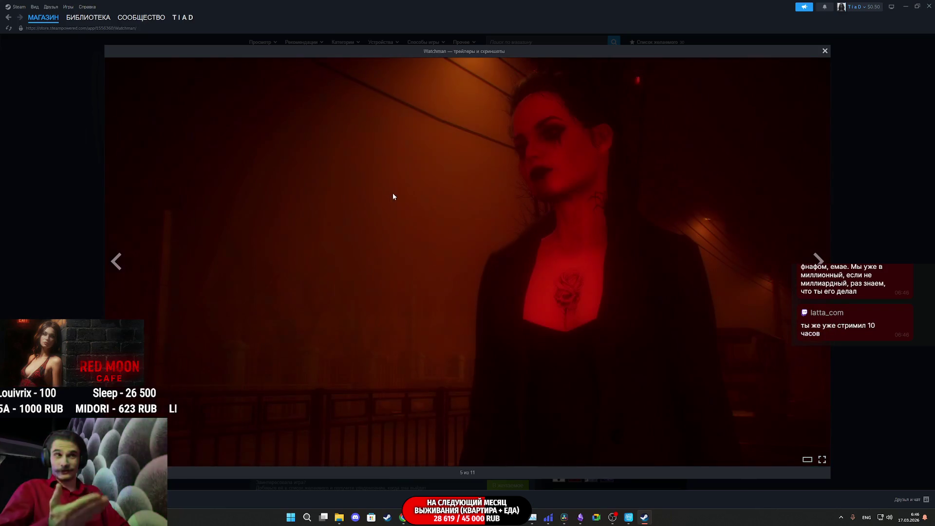
click(393, 194)
click(393, 193)
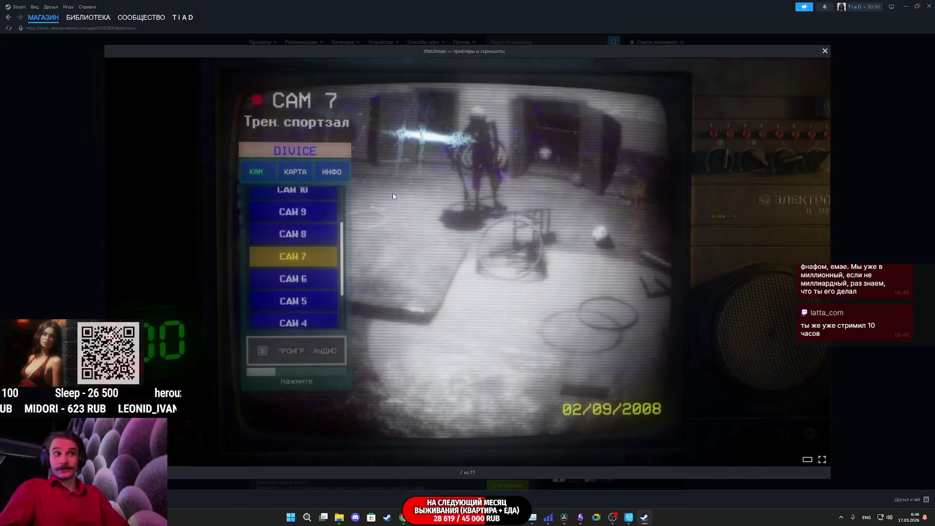
click(393, 194)
click(393, 194)
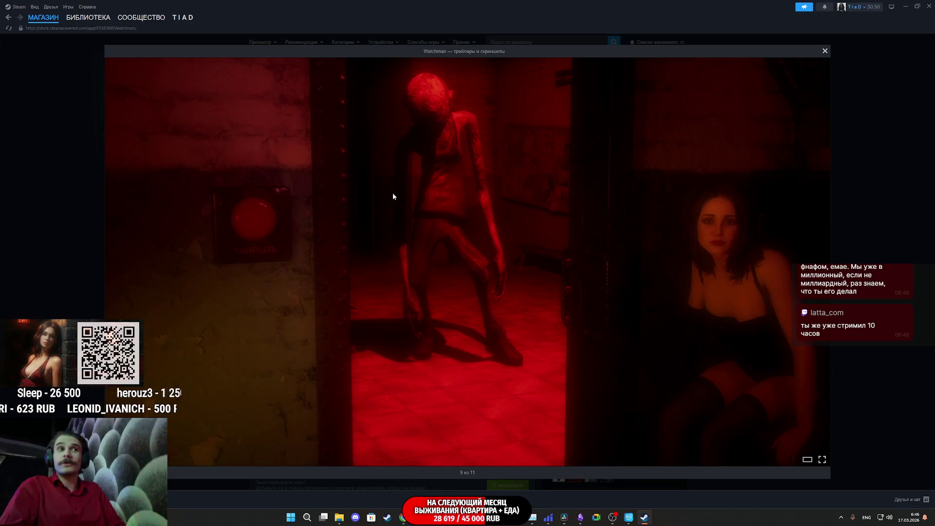
click(393, 194)
click(393, 193)
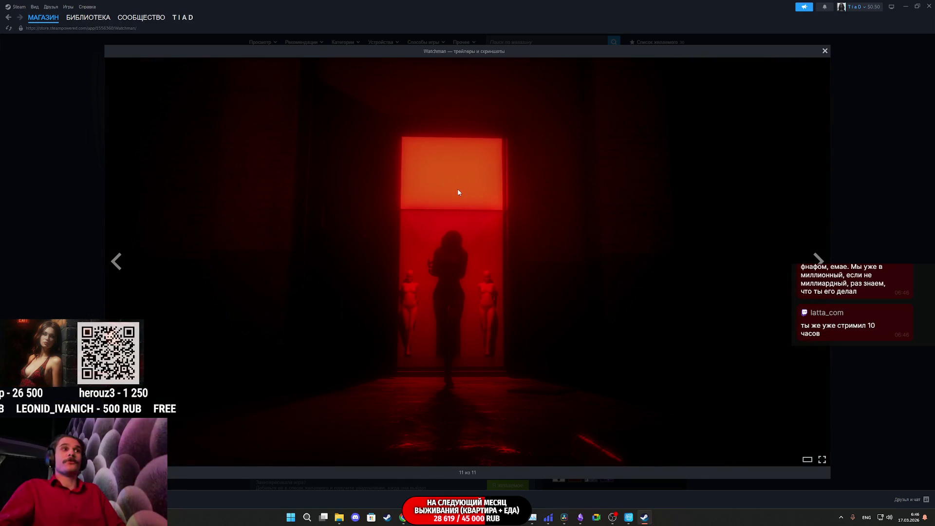
key(Left)
key(Left)
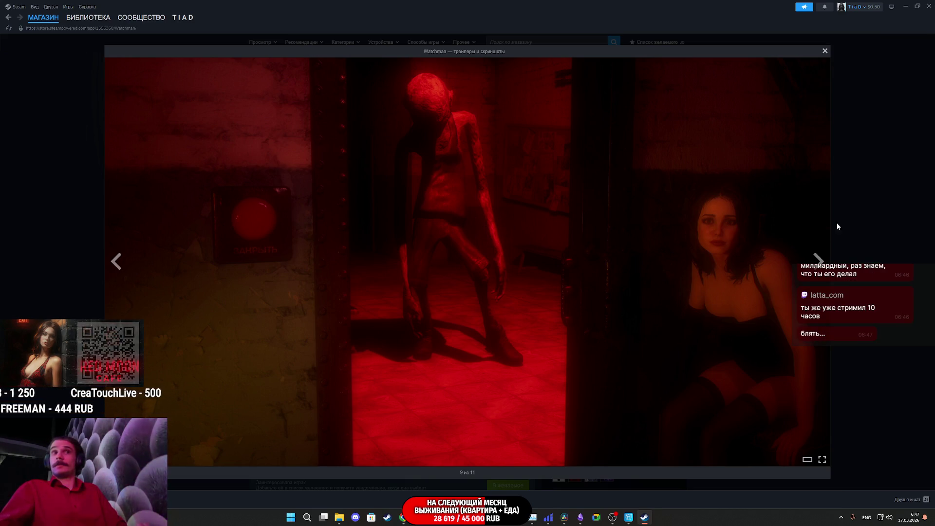
click(853, 214)
Expand the full Watchman description, view the library, and close Steam
scroll(505, 352, down, 15)
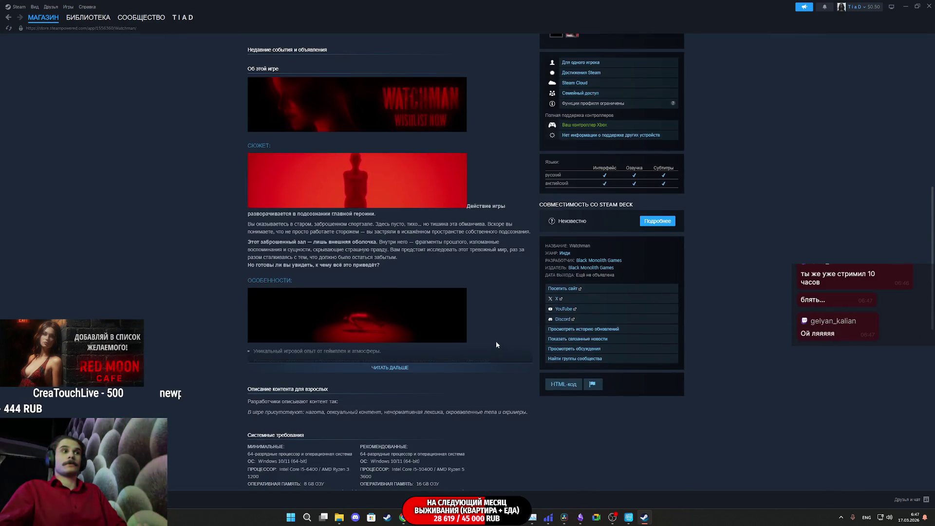
click(391, 333)
scroll(393, 335, down, 10)
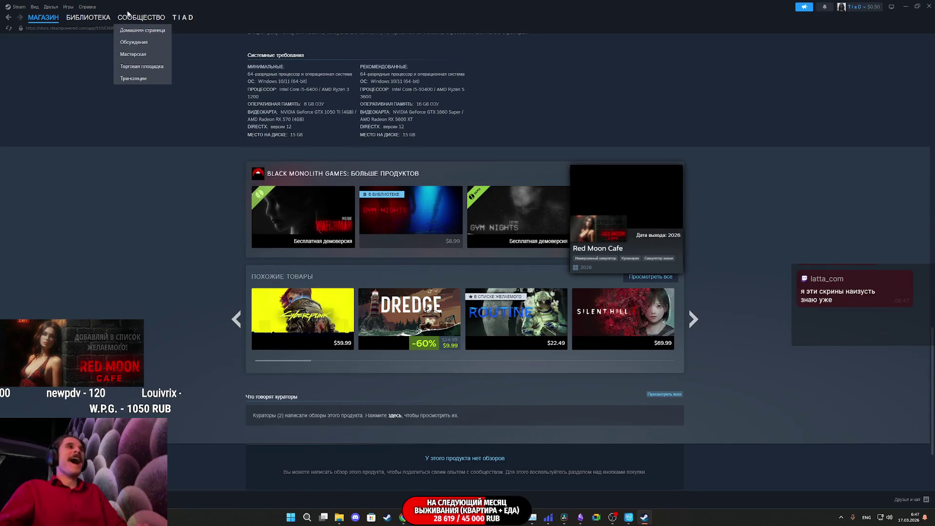
click(92, 19)
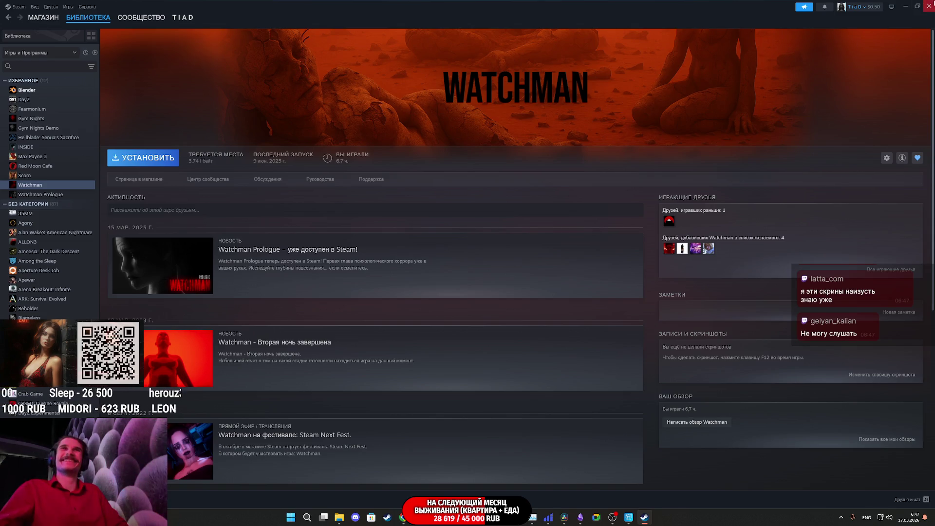
click(928, 6)
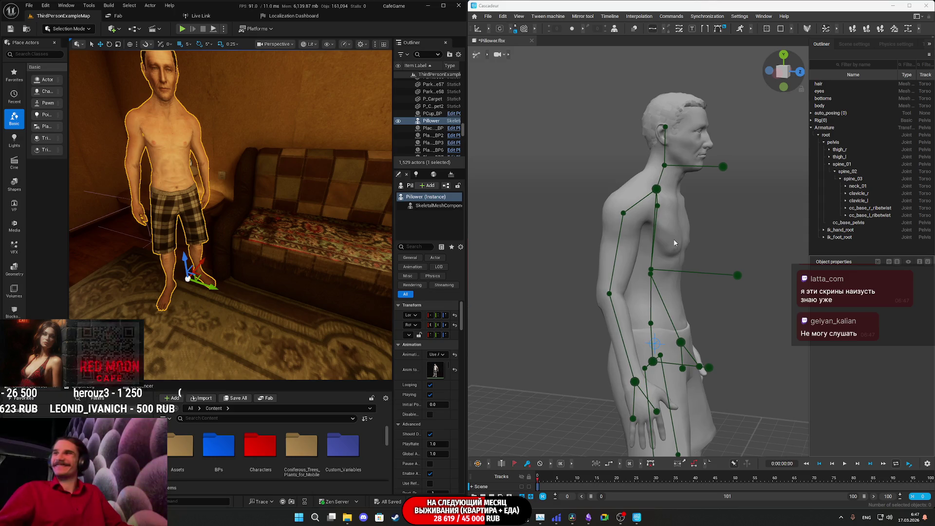
Rotate Pillower about 85° in yaw so he faces the camera in front of the sofa
mouse_move(246, 208)
mouse_down()
mouse_move(237, 190)
mouse_move(277, 222)
mouse_up()
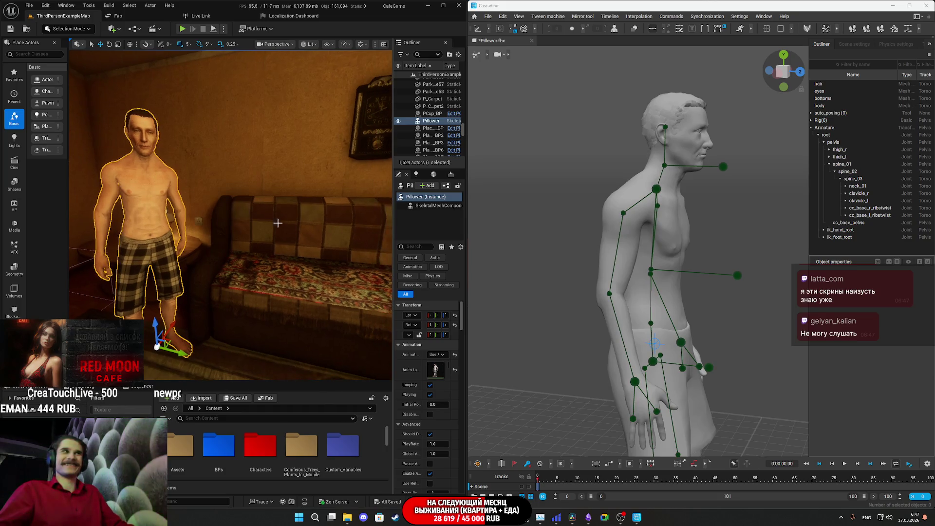
mouse_move(362, 162)
mouse_down()
mouse_move(362, 175)
mouse_move(287, 194)
mouse_up()
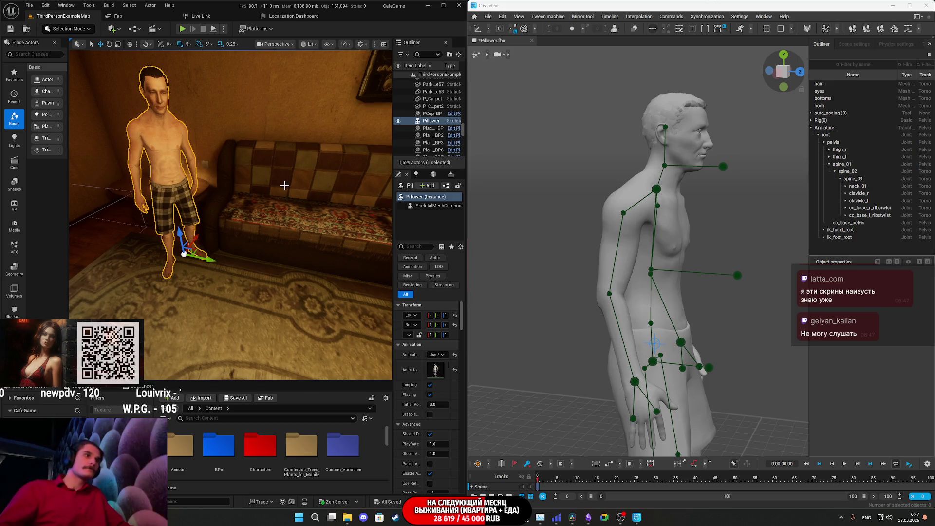
click(454, 325)
key(e)
mouse_move(204, 268)
mouse_down()
mouse_move(306, 266)
mouse_move(253, 266)
mouse_move(264, 268)
mouse_up()
key(w)
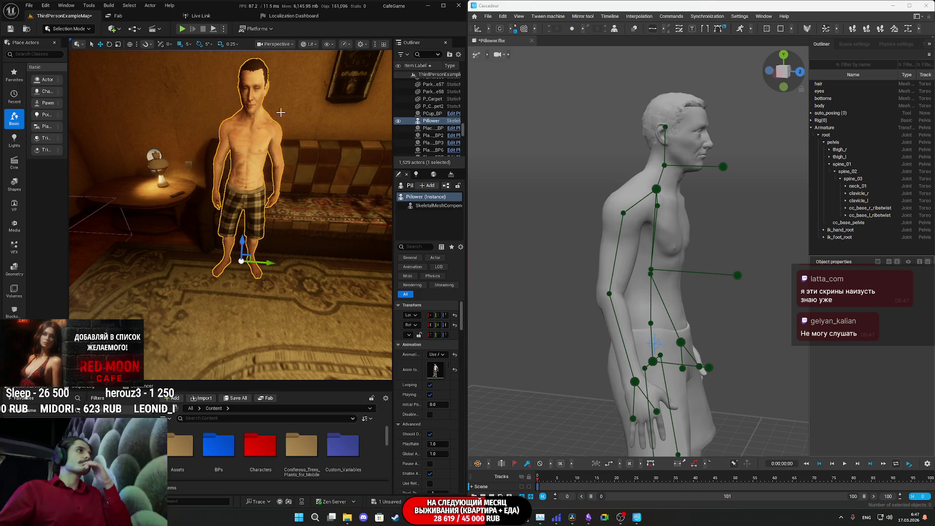
click(200, 15)
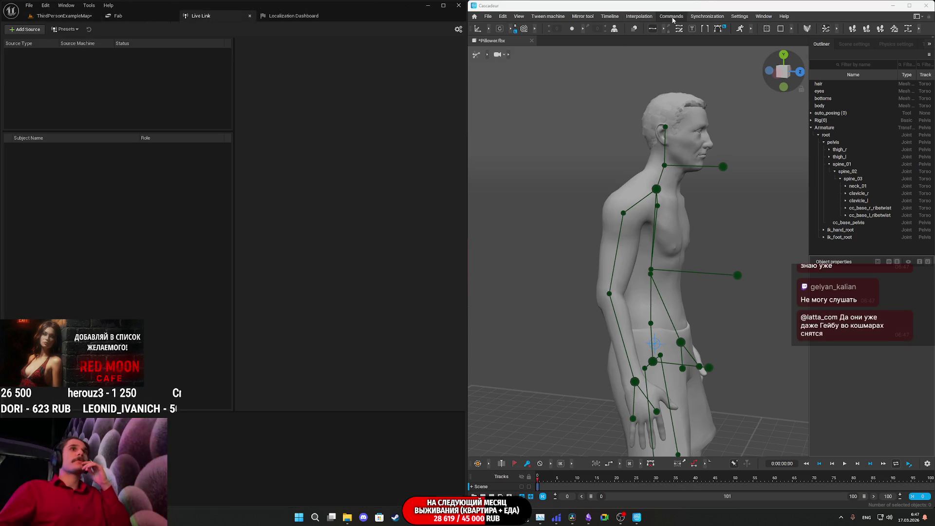
Add Cascadeur as a Live Link Message Bus source and save the level
click(764, 16)
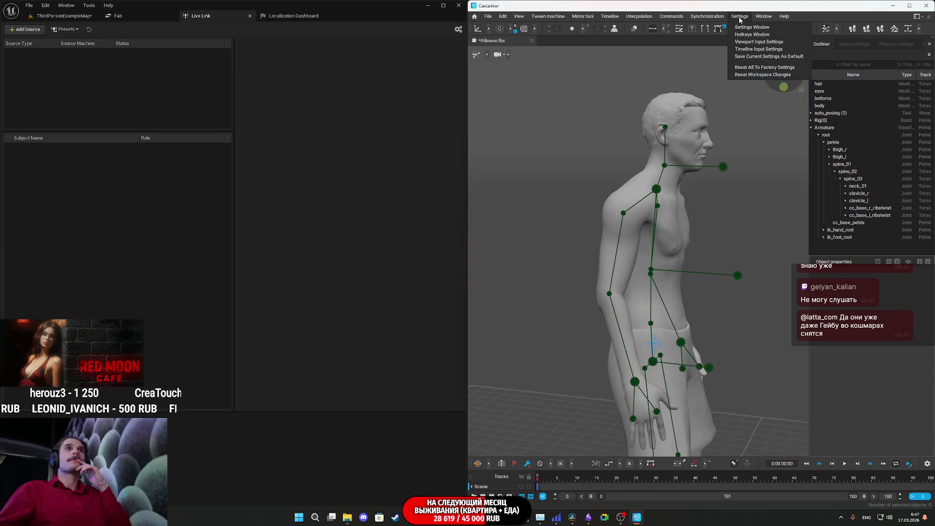
mouse_move(707, 16)
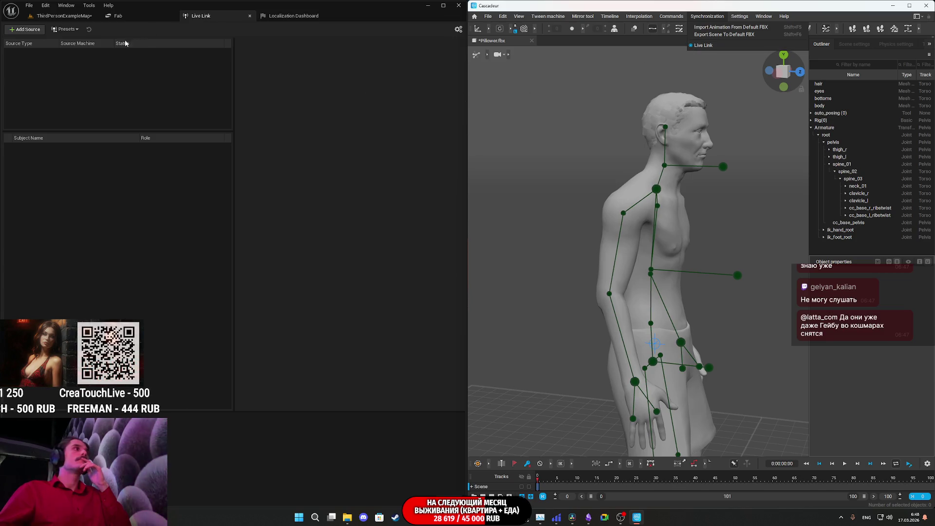
click(24, 29)
mouse_move(54, 51)
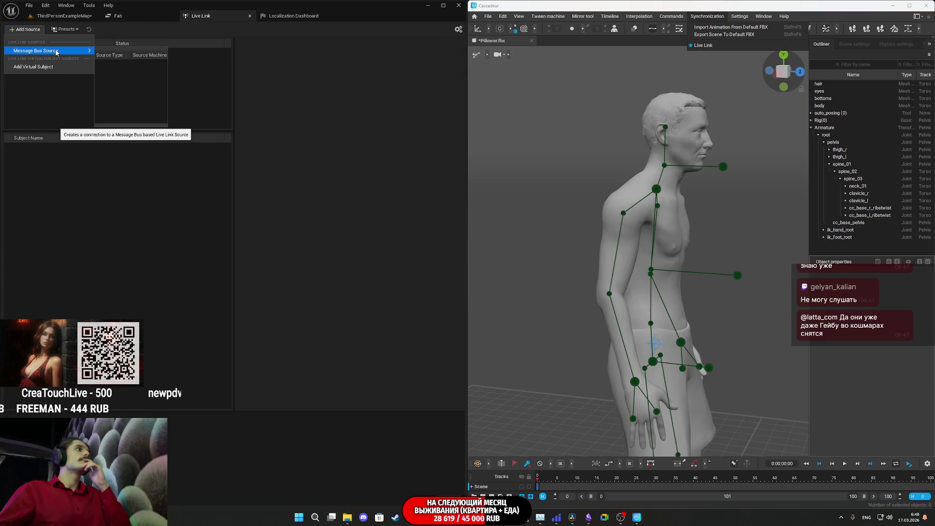
click(112, 62)
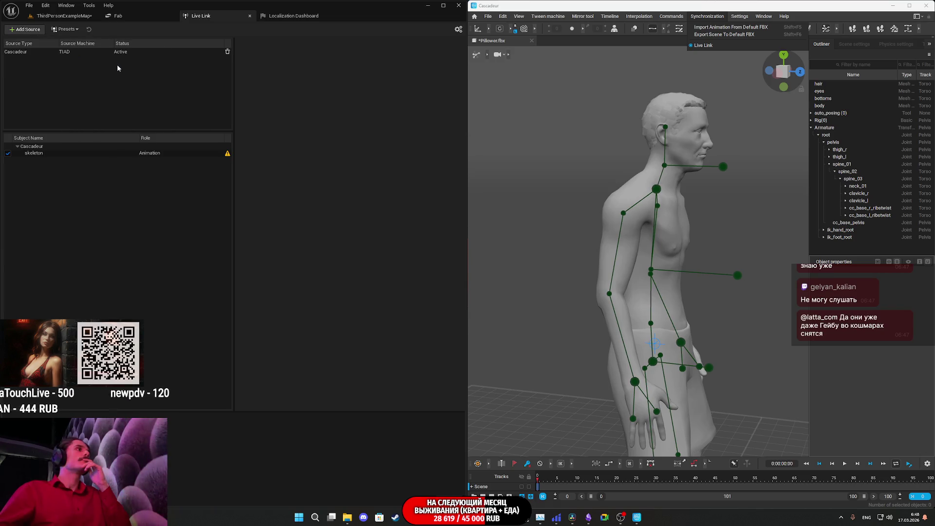
click(74, 17)
click(10, 30)
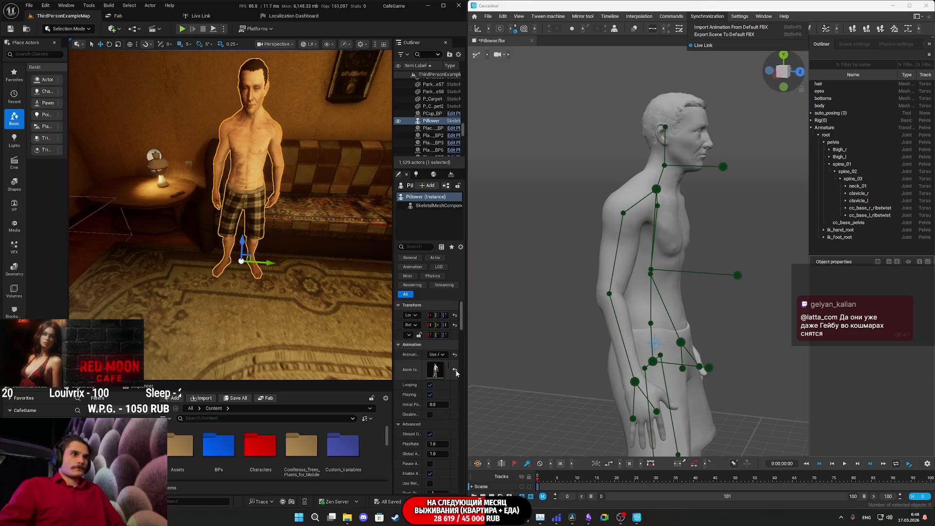
In Content/Characters/Pillower, create an Animation Blueprint on Pillower_Skeleton named P_ABP_T
drag(393, 370, 348, 370)
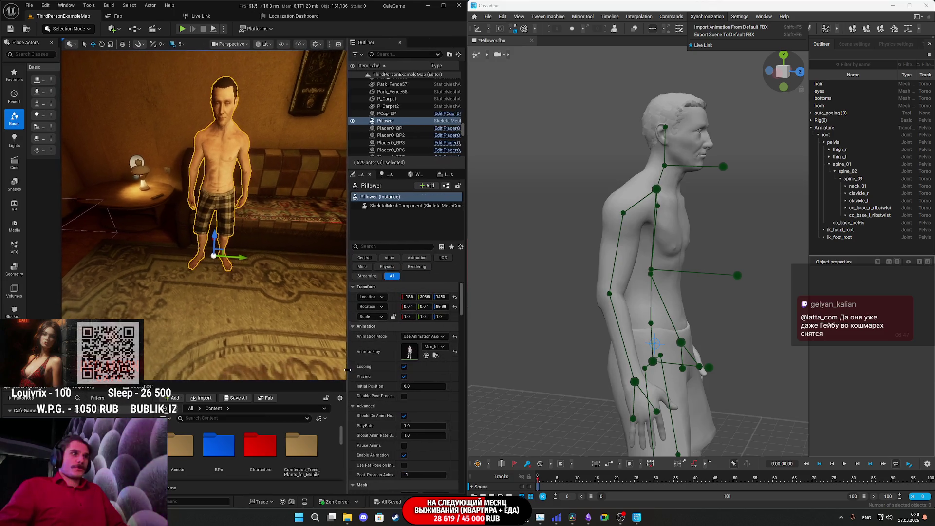
click(436, 355)
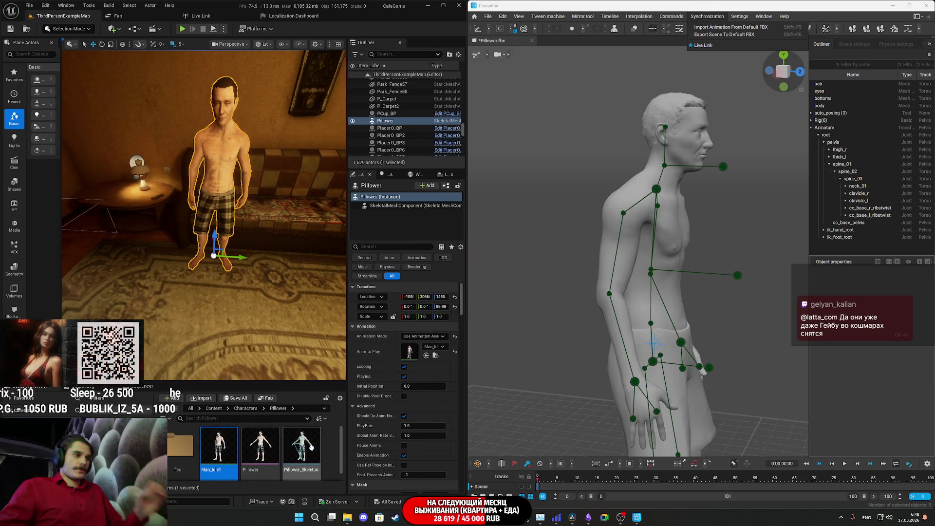
right_click(326, 445)
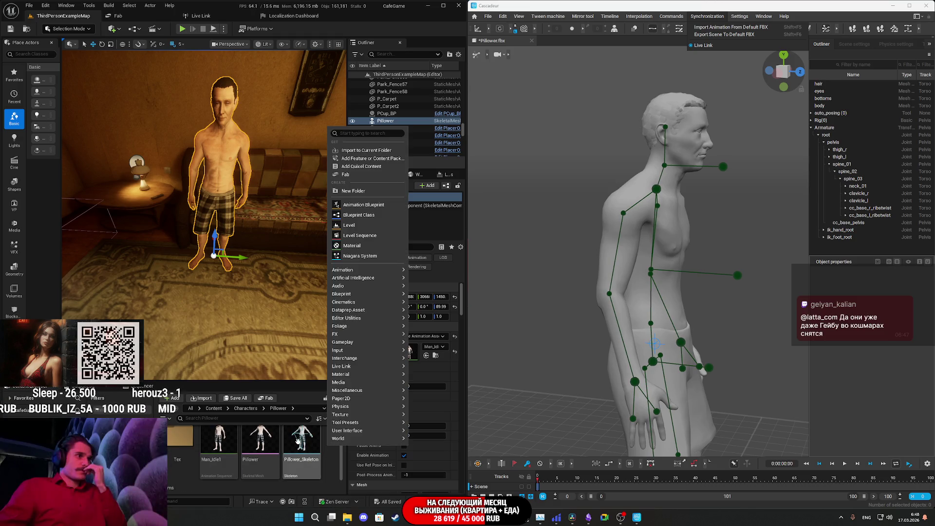
click(363, 210)
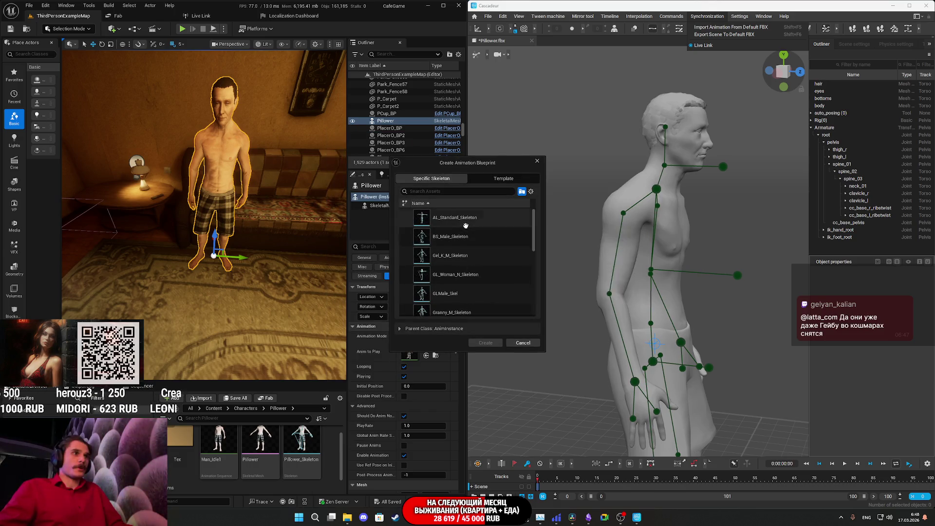
click(428, 192)
text(pi)
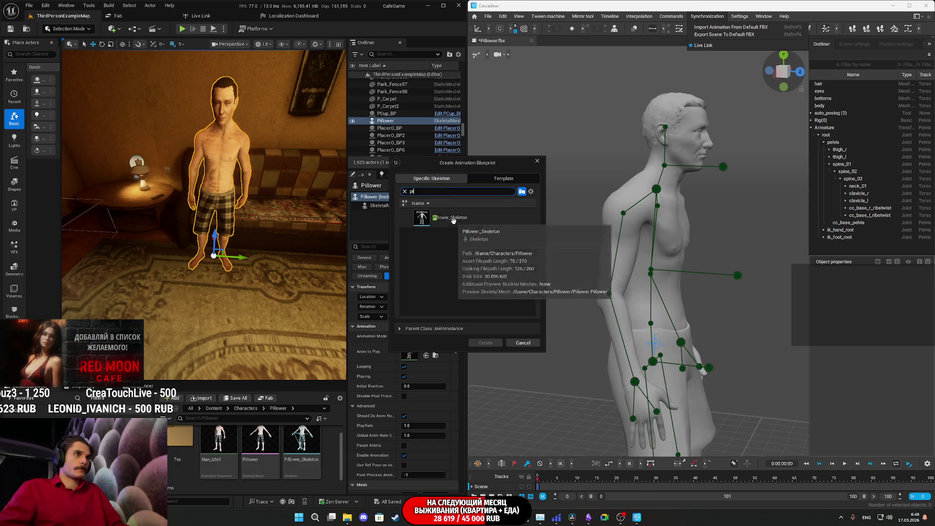
click(452, 217)
click(485, 342)
text(P_AB)
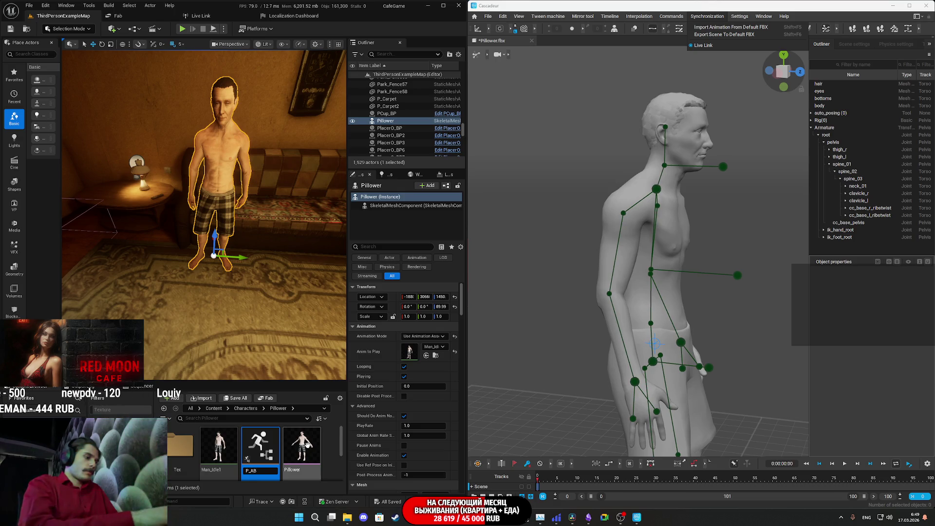
text(P_T)
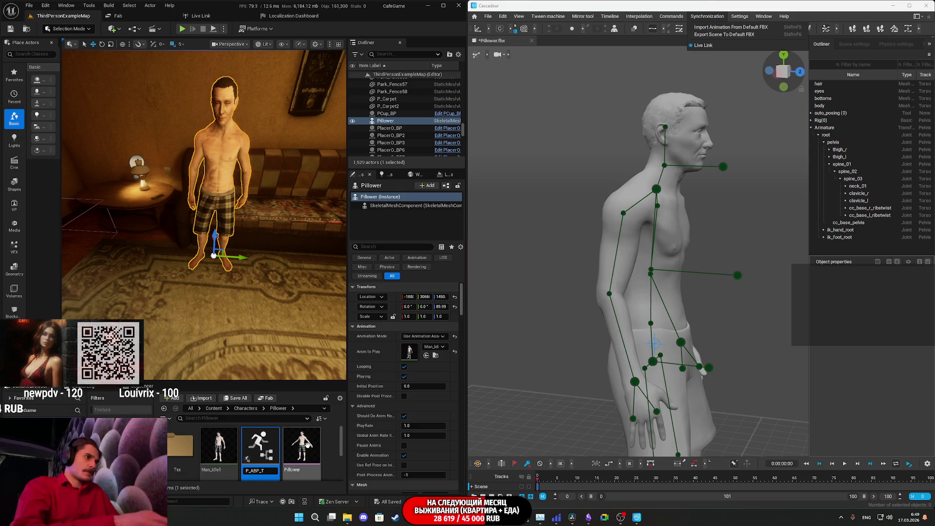
key(Return)
key(Return)
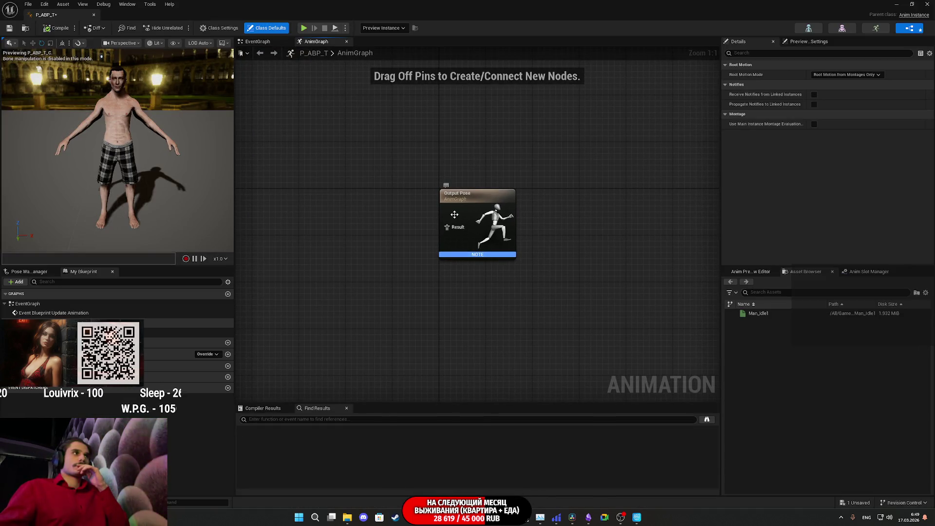
Feed a Live Link Pose node with subject 'skeleton' into the AnimGraph output pose
drag(446, 227, 397, 241)
text(li)
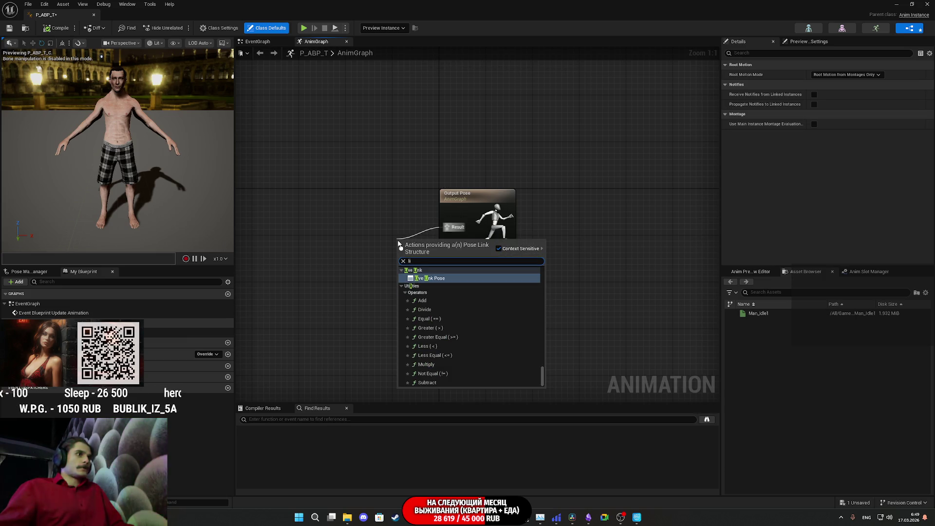
click(424, 278)
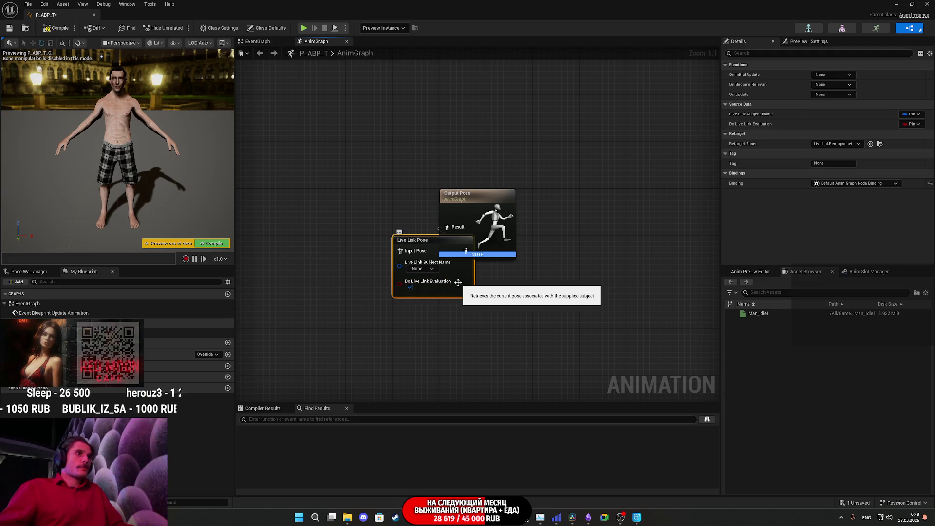
drag(410, 274, 398, 256)
click(374, 245)
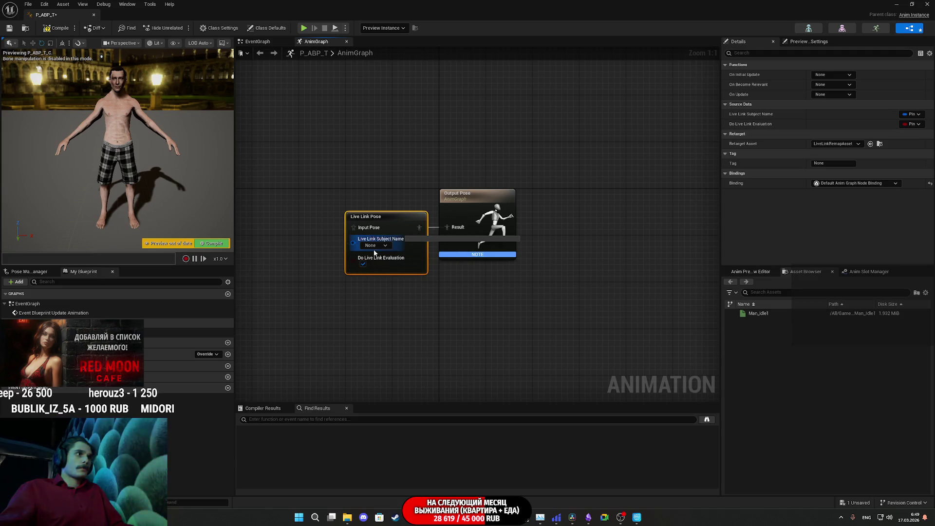
click(387, 246)
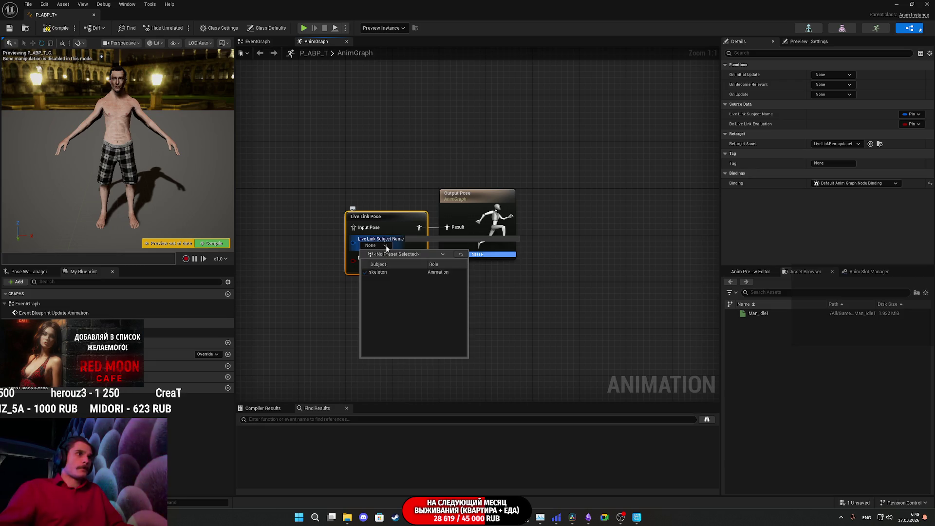
click(383, 271)
click(355, 280)
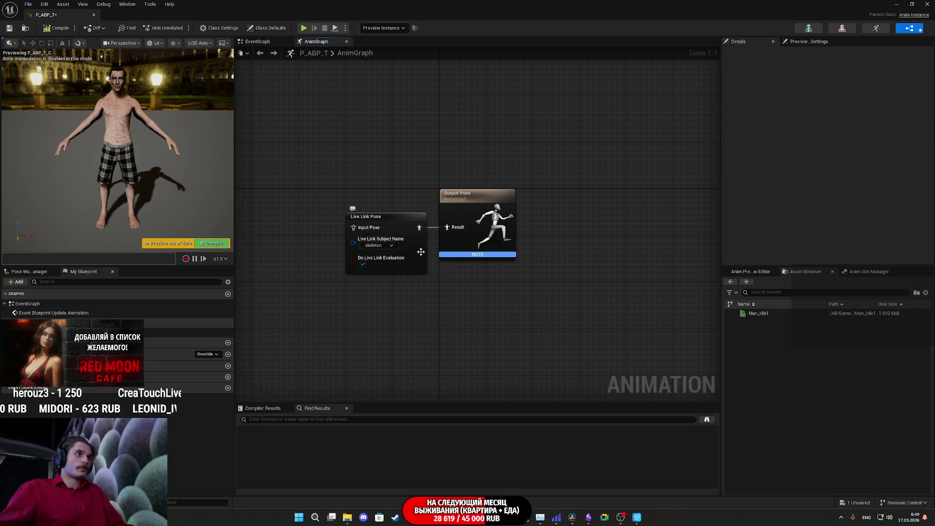
Compile and save P_ABP_T, then close the Anim Blueprint editor
click(56, 28)
click(8, 31)
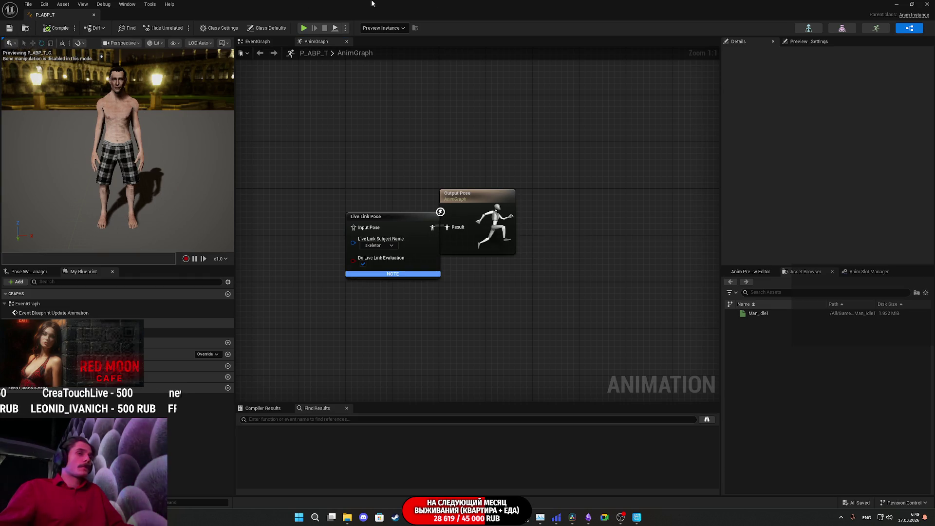
click(928, 5)
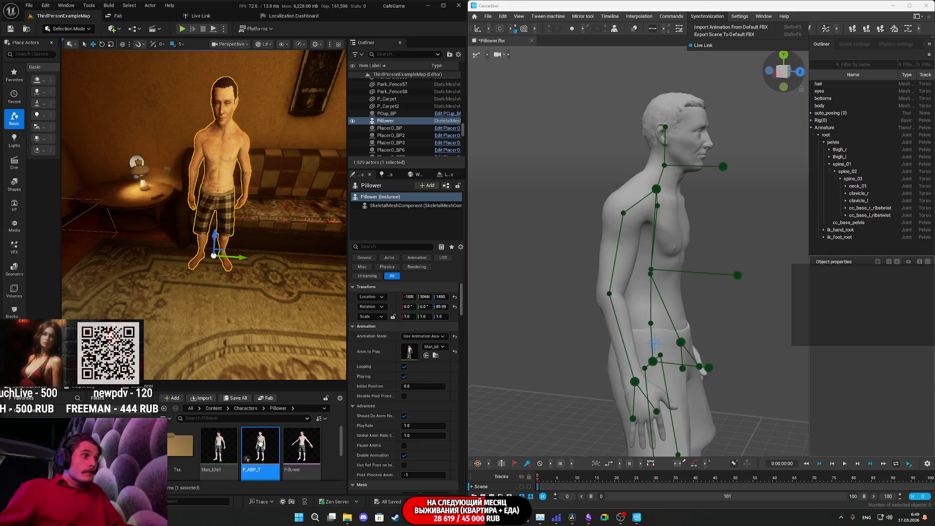
Set Pillower's Animation Mode to Use Animation Blueprint with Anim Class P_ABP_T
mouse_move(263, 453)
mouse_down()
mouse_move(414, 353)
mouse_move(417, 364)
mouse_up()
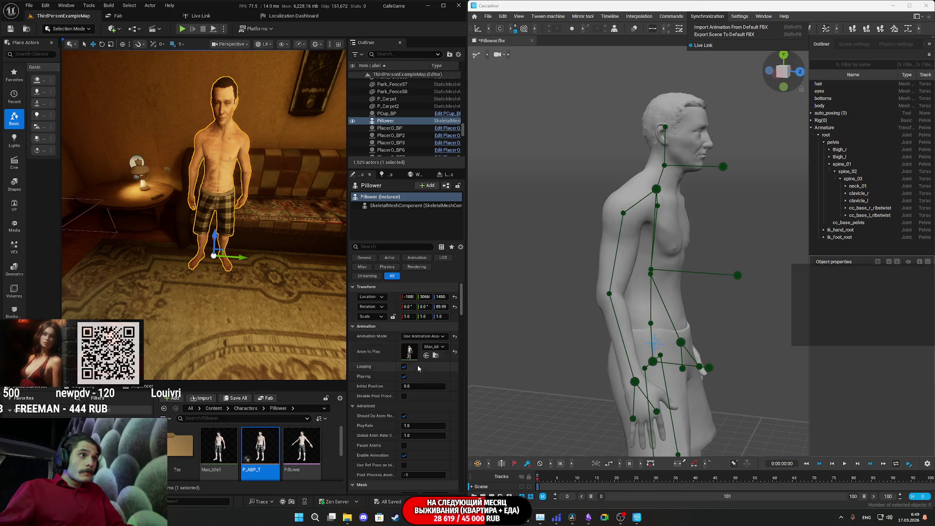
click(422, 336)
click(422, 344)
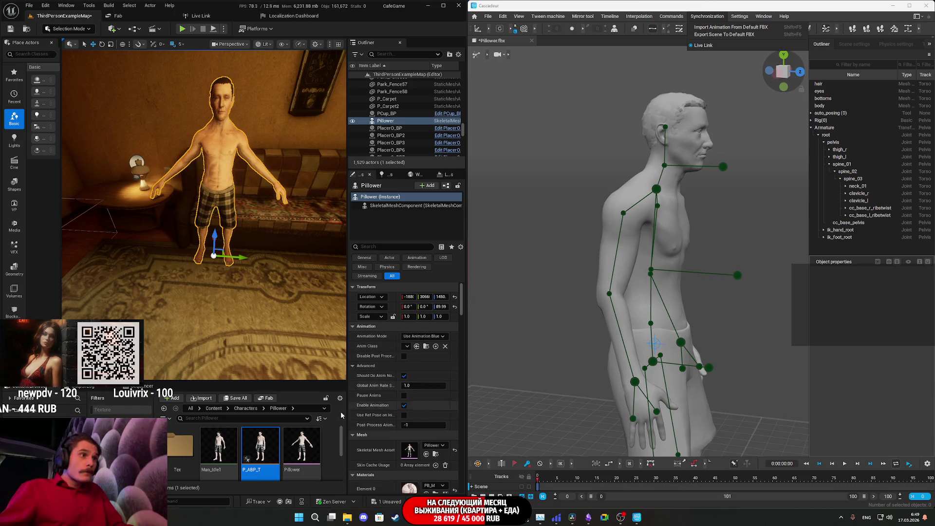
mouse_move(262, 454)
mouse_down()
mouse_move(341, 445)
mouse_move(419, 349)
mouse_up()
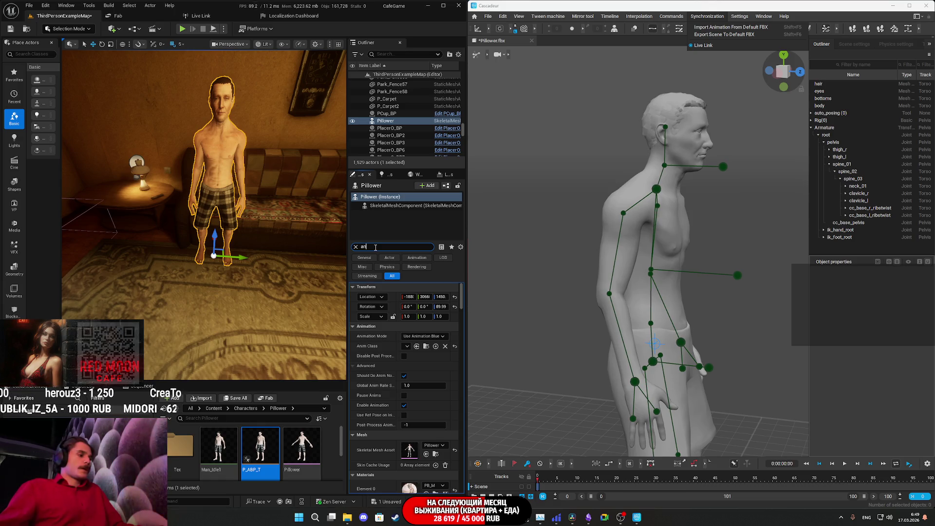
Search Pillower's Details panel for animation properties and browse the results
text(ni)
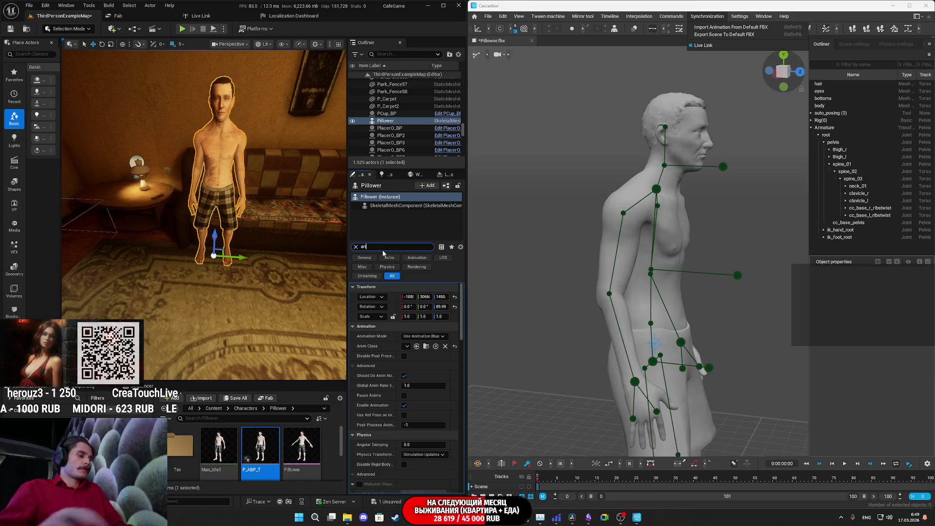
text(mation)
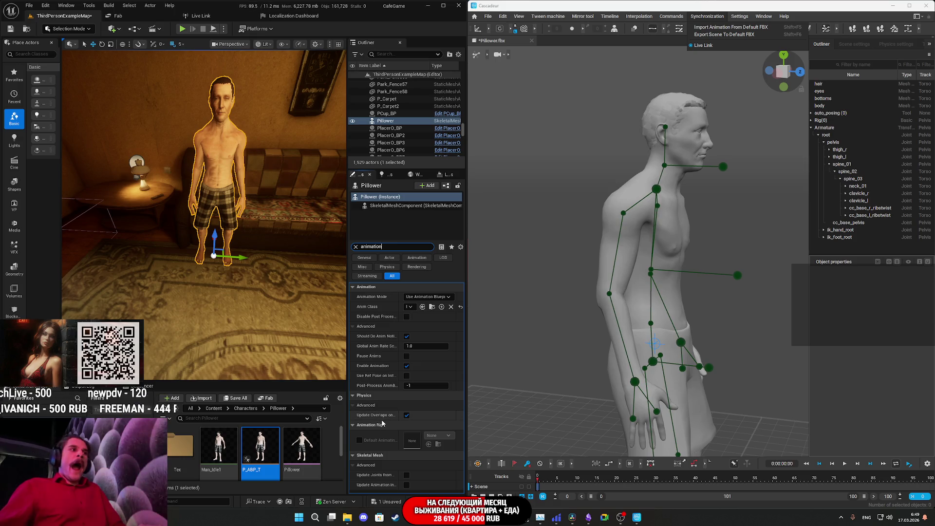
mouse_move(390, 377)
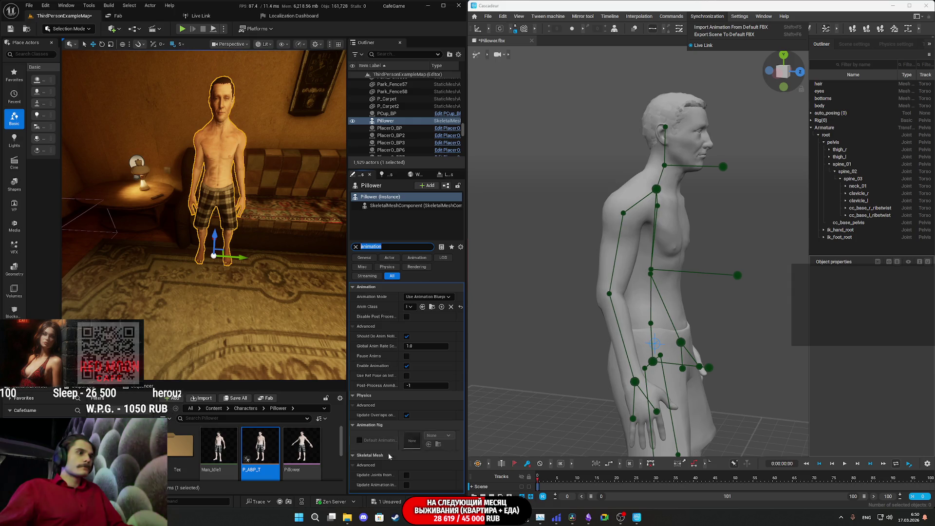
text(rea)
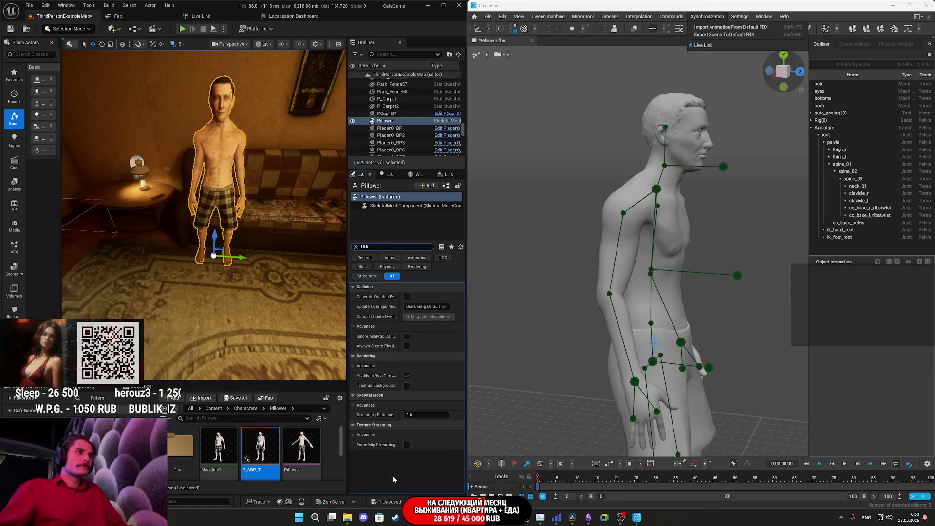
text(l)
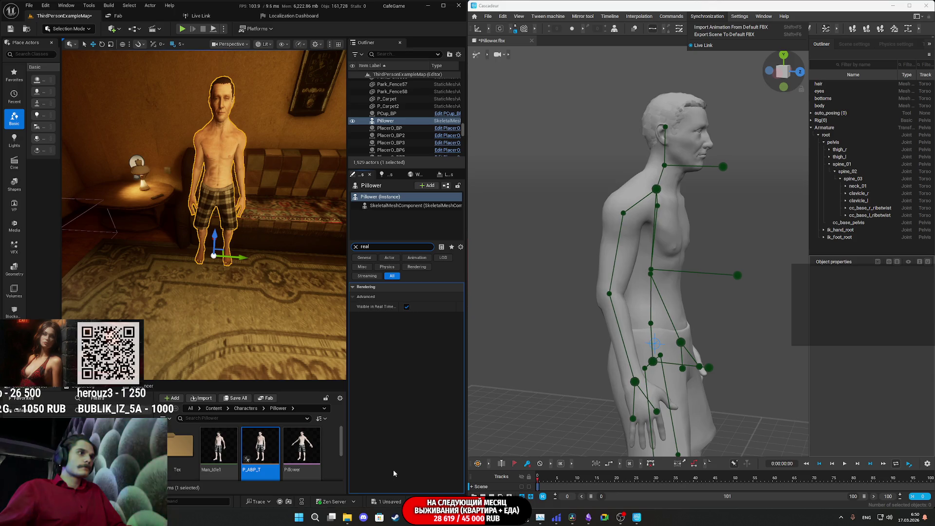
key(BackSpace)
key(BackSpace)
key(BackSpace)
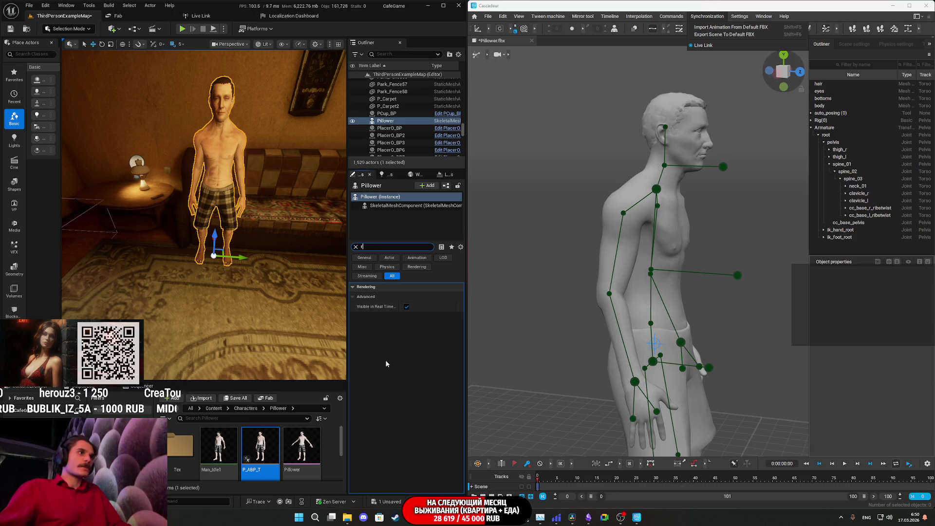
scroll(387, 390, down, 10)
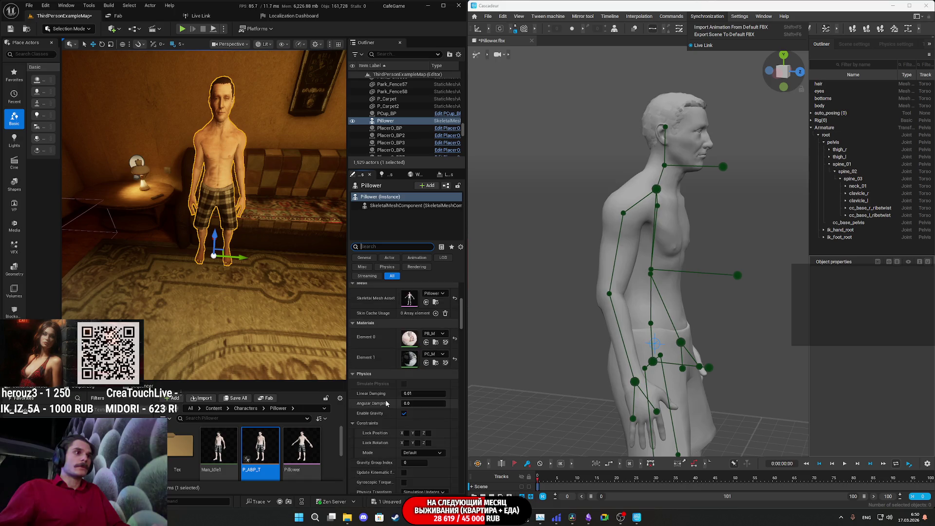
scroll(385, 399, down, 8)
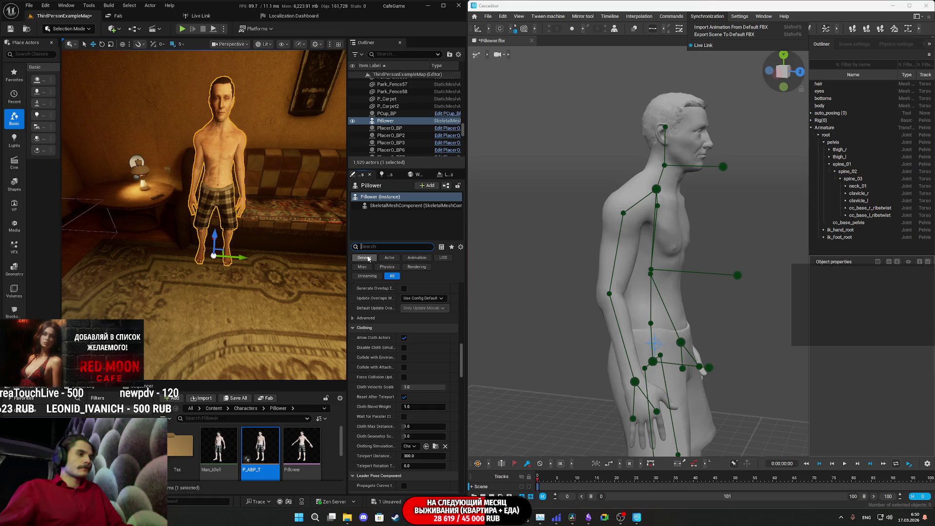
scroll(373, 348, down, 4)
Filter the Details panel for 'update' settings and widen the level viewport
text(pdate)
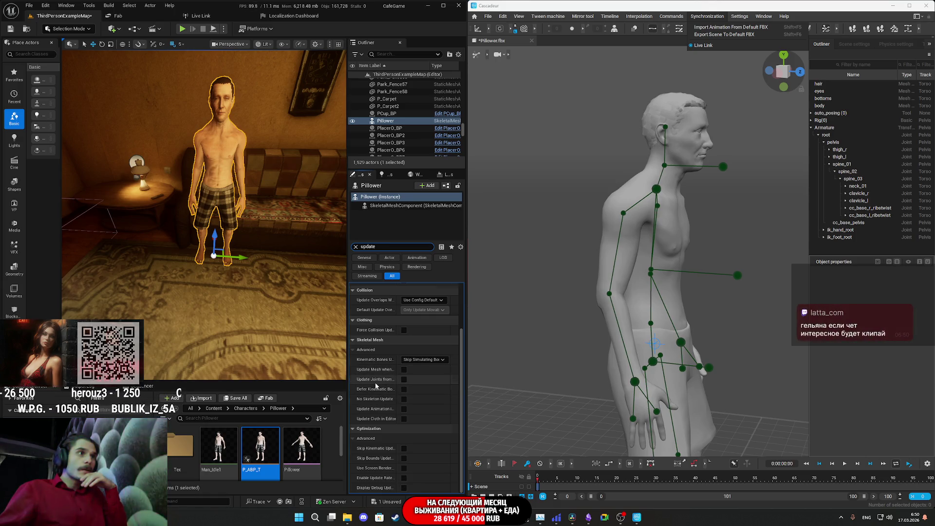
scroll(375, 386, up, 3)
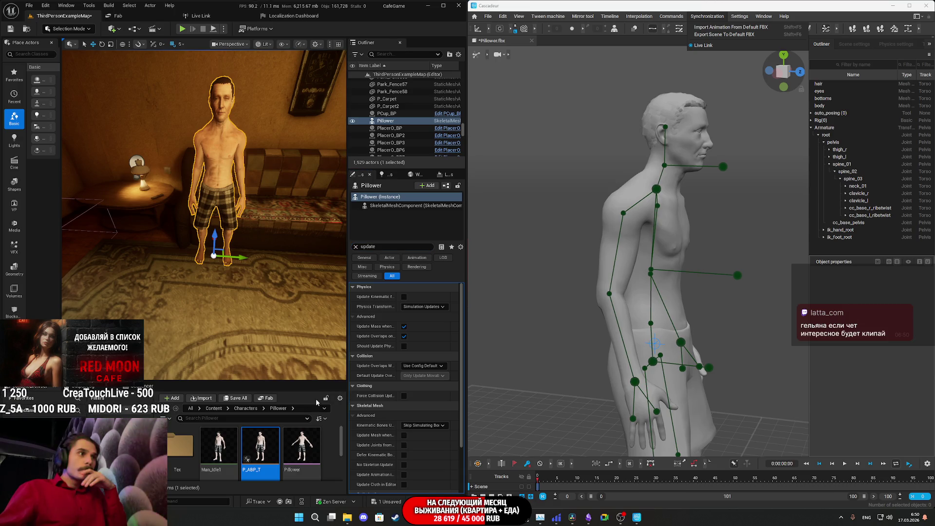
drag(348, 403, 296, 413)
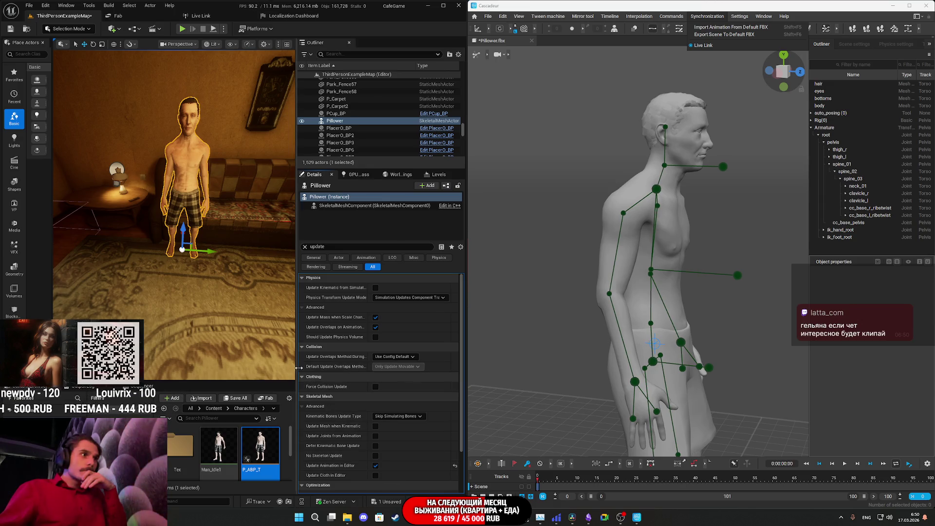
drag(298, 368, 381, 365)
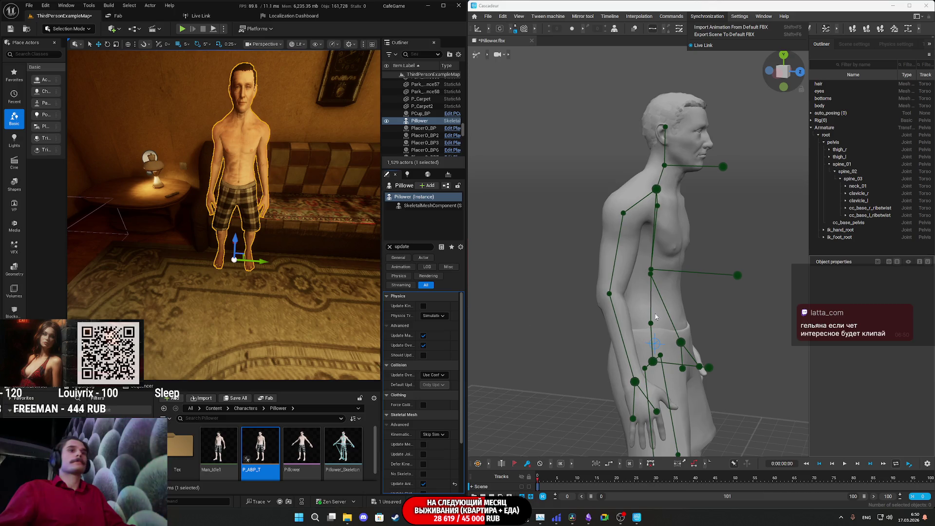
Drag Pillower's pelvis controller down in Cascadeur into a crouch
click(697, 339)
click(653, 362)
scroll(642, 287, down, 3)
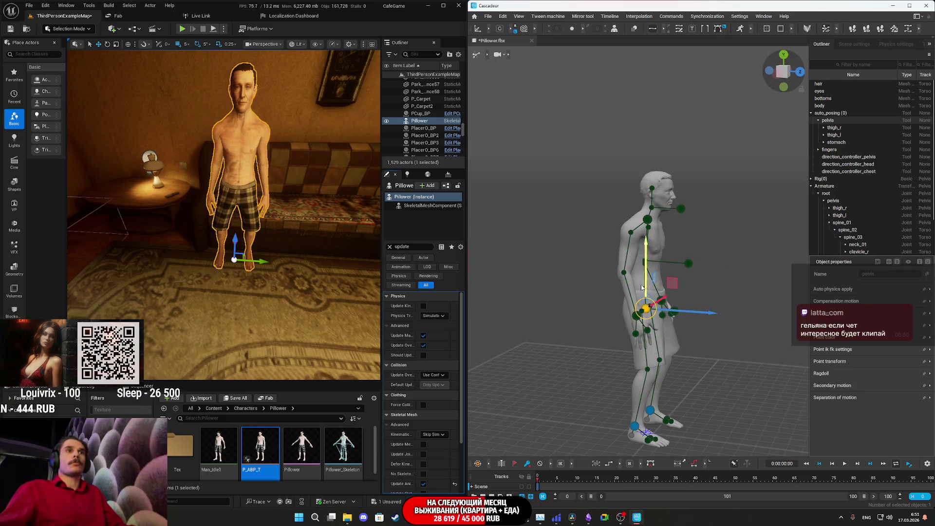
mouse_move(649, 261)
mouse_down()
mouse_move(646, 290)
mouse_move(646, 279)
mouse_up()
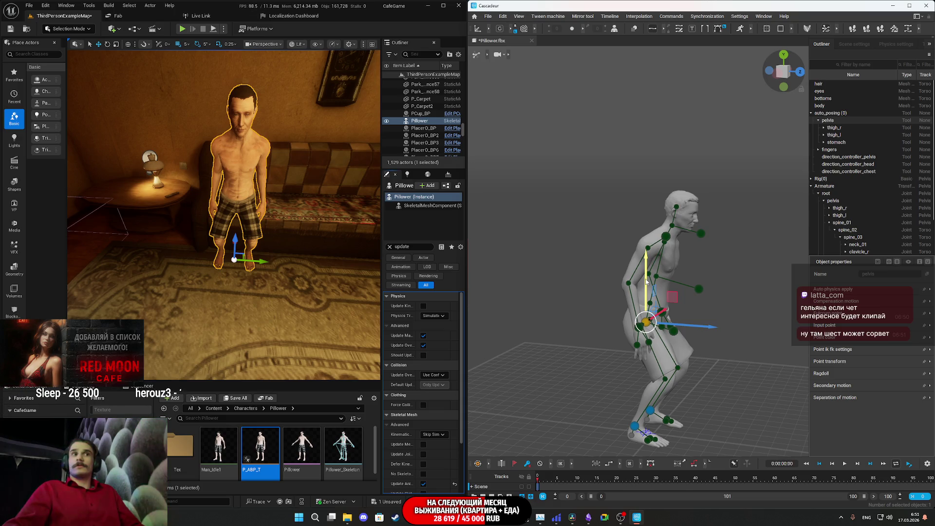
Orbit the Unreal view around the torso to check the mirrored crouch
mouse_move(261, 233)
mouse_down()
mouse_move(244, 232)
mouse_move(265, 235)
mouse_move(255, 234)
mouse_move(260, 208)
mouse_up()
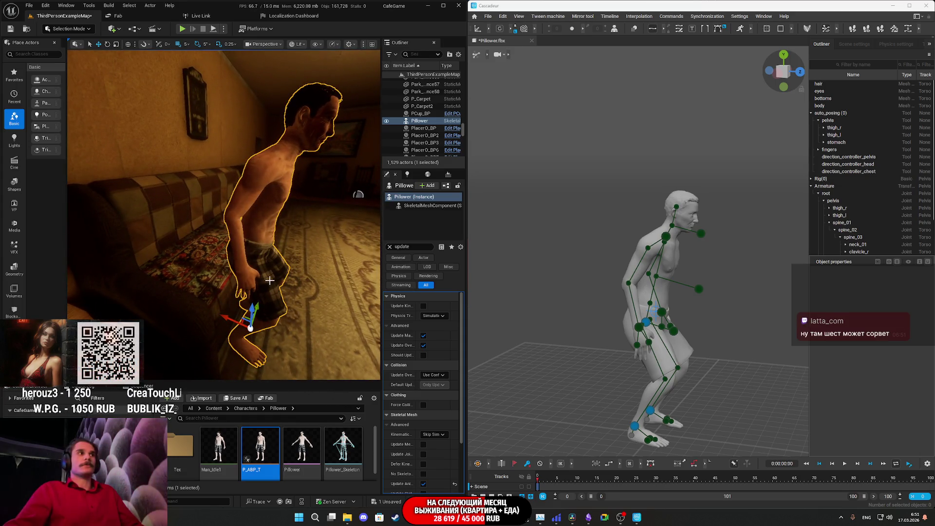
drag(287, 290, 275, 280)
drag(273, 166, 246, 166)
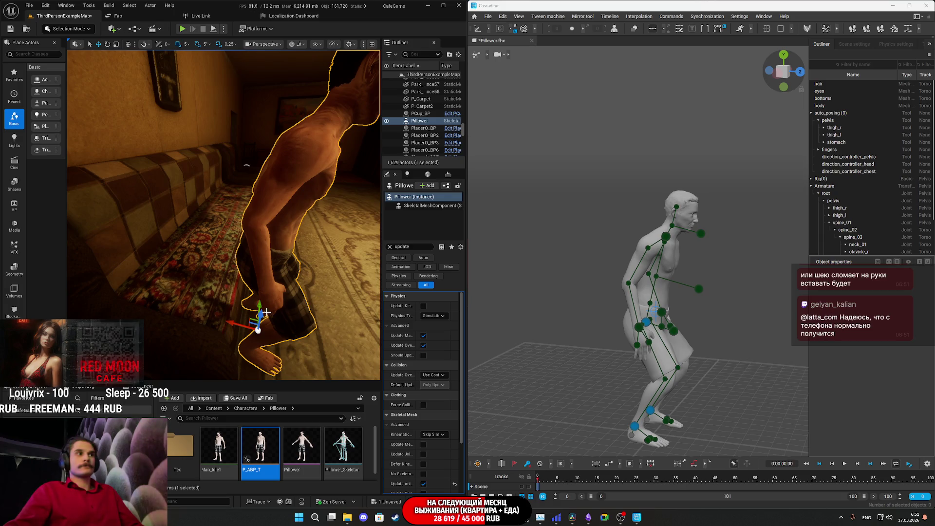
scroll(246, 326, up, 3)
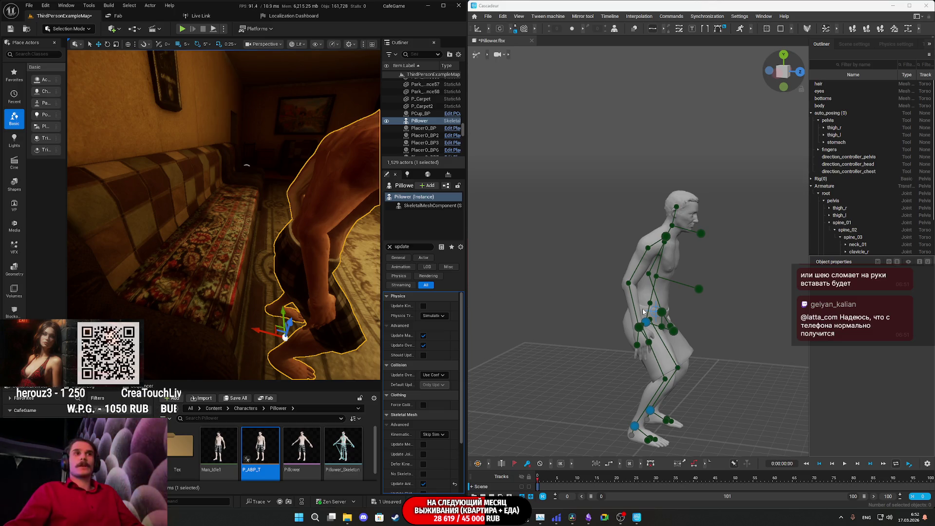
Lower the pelvis to seat Pillower on the couch
click(651, 412)
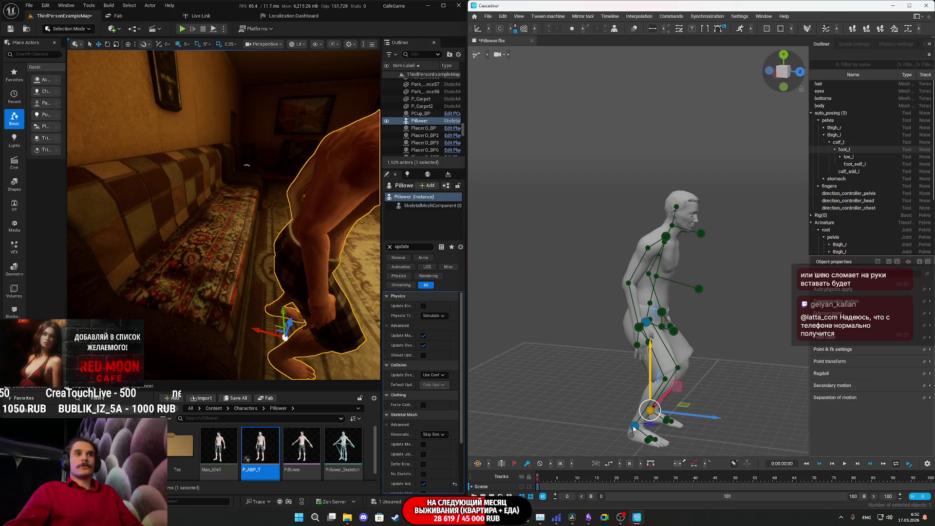
click(714, 391)
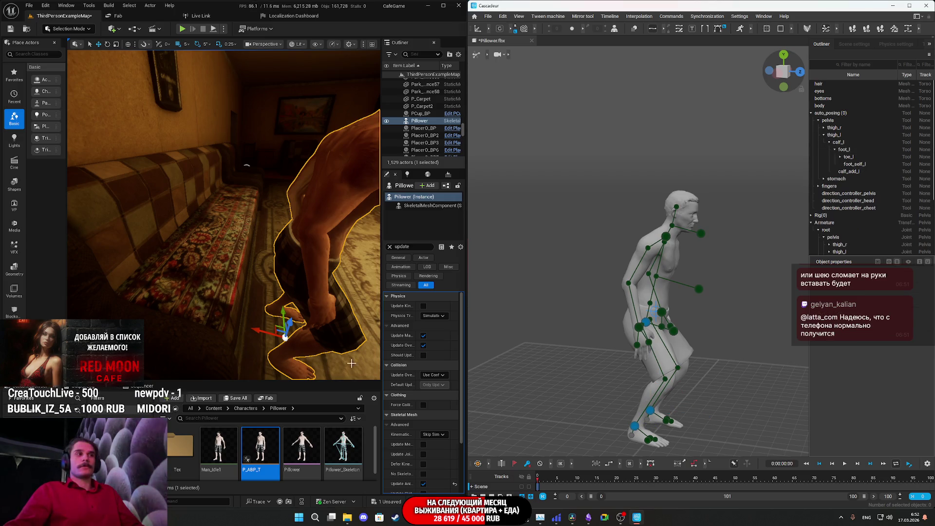
drag(351, 341, 322, 337)
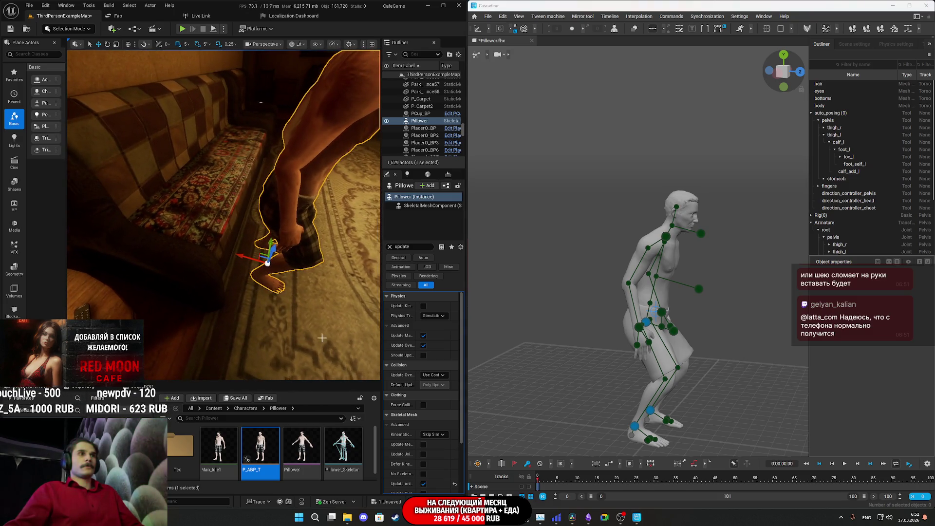
click(649, 323)
mouse_move(672, 303)
mouse_down()
mouse_move(615, 314)
mouse_move(593, 336)
mouse_up()
click(512, 330)
mouse_move(224, 214)
mouse_down()
mouse_move(282, 213)
mouse_move(232, 276)
mouse_up()
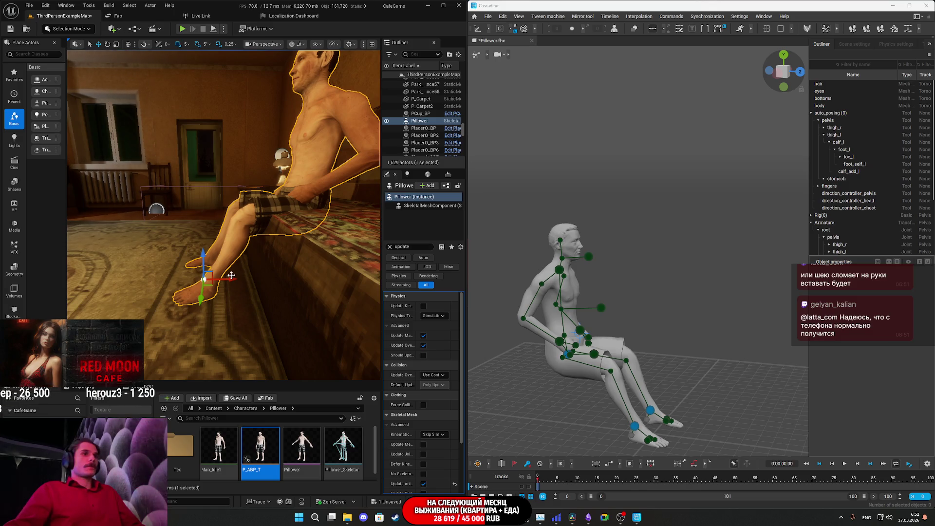
Pull the right foot back and raise the pelvis so he sits upright
click(637, 427)
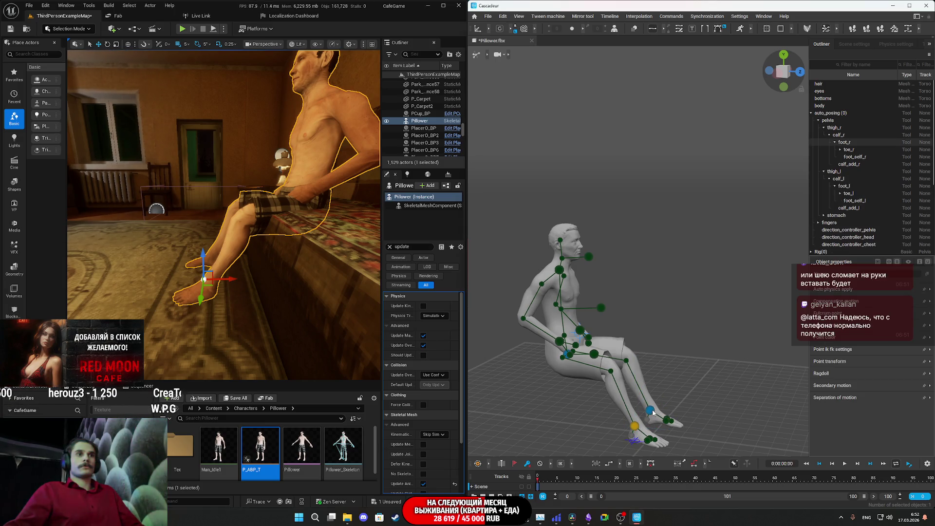
click(653, 413)
mouse_move(698, 427)
mouse_down()
mouse_move(660, 422)
mouse_move(670, 422)
mouse_up()
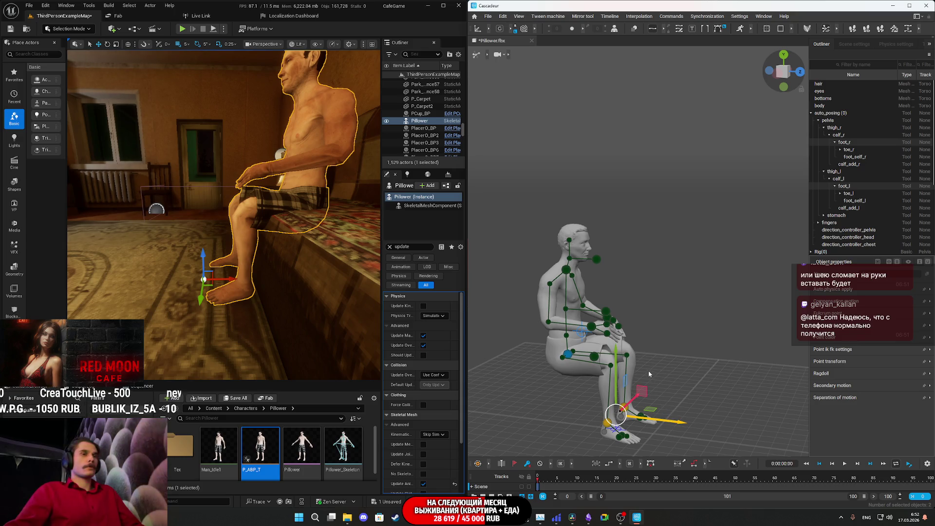
click(570, 358)
drag(593, 329, 593, 317)
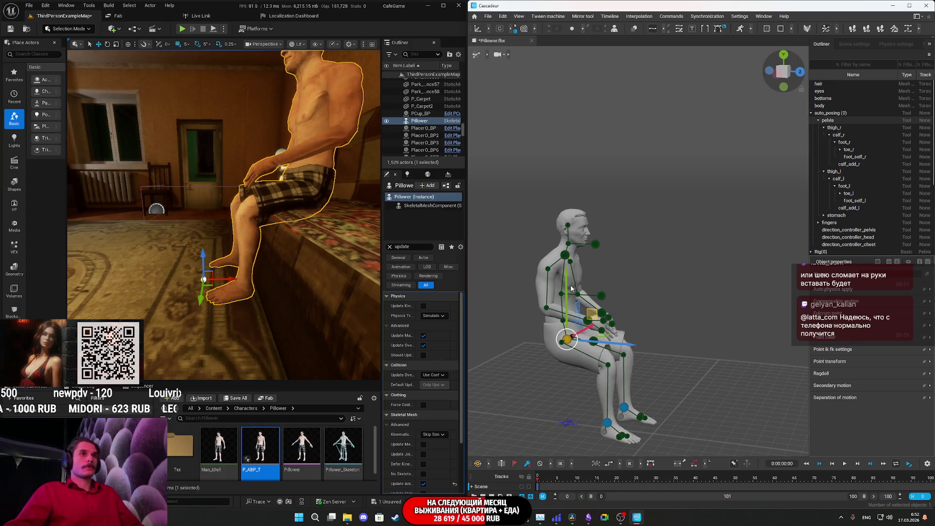
drag(566, 281, 565, 275)
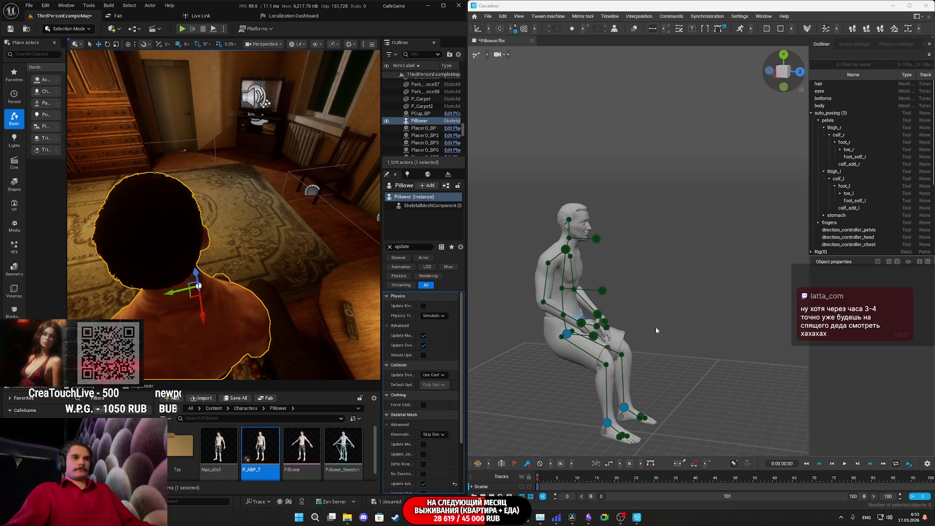
Move the right hand controller up and to the left
drag(666, 320, 668, 318)
drag(224, 219, 312, 204)
scroll(225, 214, up, 5)
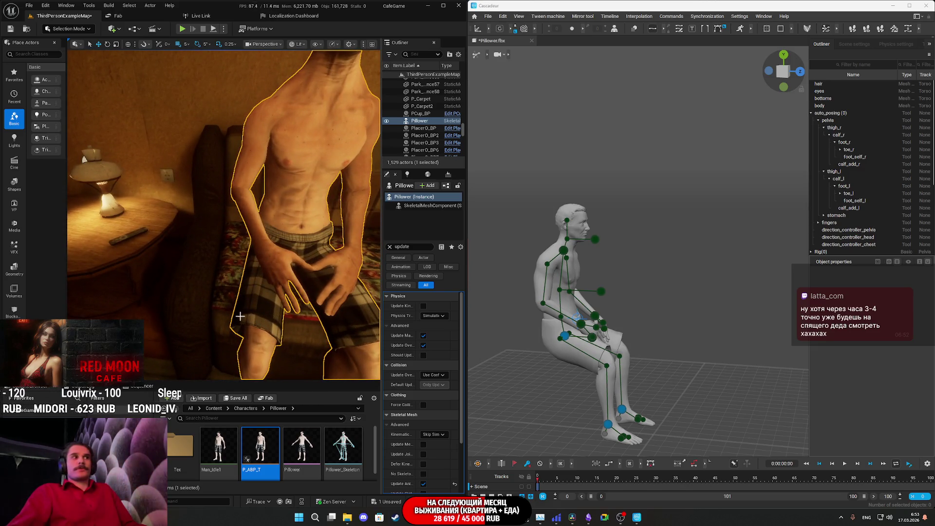
mouse_move(638, 332)
mouse_down()
mouse_move(608, 353)
mouse_move(627, 303)
mouse_up()
scroll(608, 355, up, 3)
click(599, 362)
drag(628, 342, 654, 295)
drag(650, 329, 566, 310)
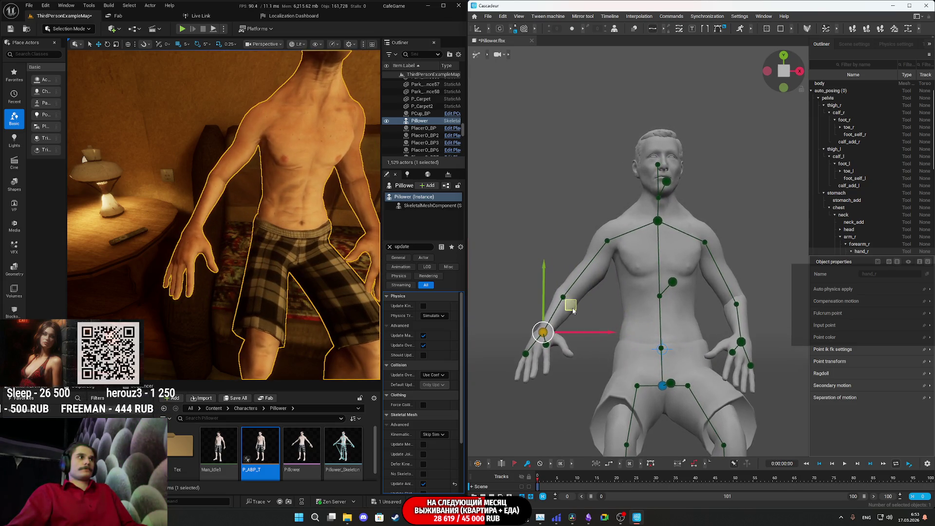
Lower the right hand to straighten the arm, framing him in Unreal
drag(570, 389, 662, 398)
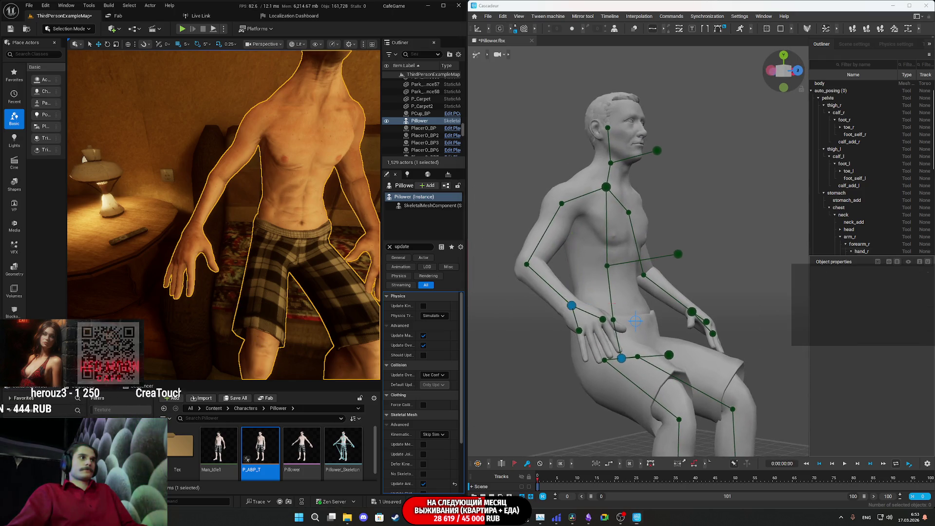
key(f)
drag(224, 215, 214, 155)
click(572, 305)
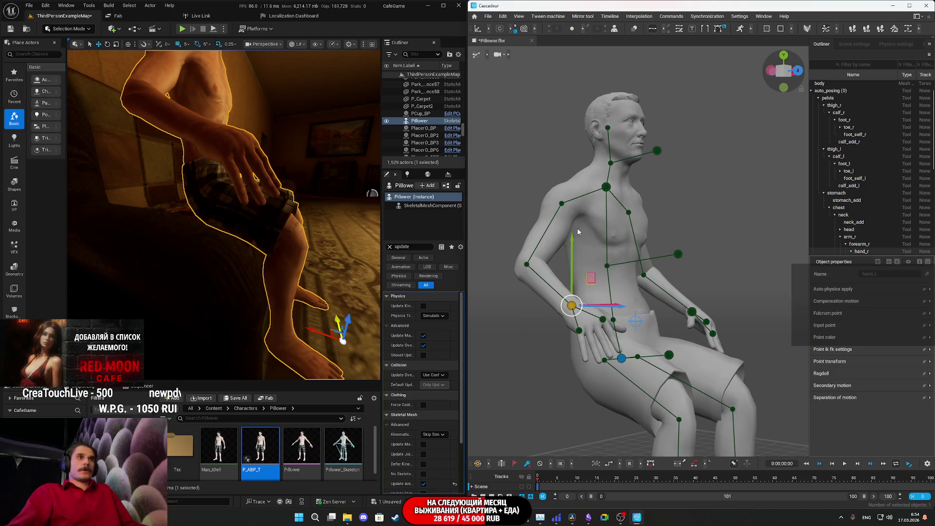
drag(573, 243, 583, 263)
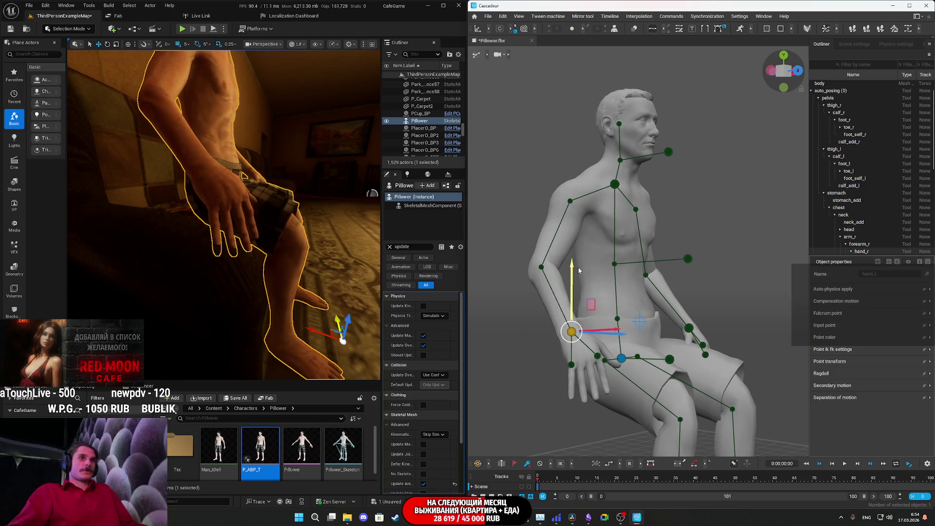
Drag the neck controller back so the neck and upper body lean back
click(615, 185)
mouse_move(609, 215)
mouse_down()
mouse_move(652, 235)
mouse_move(608, 183)
mouse_up()
drag(564, 148, 532, 154)
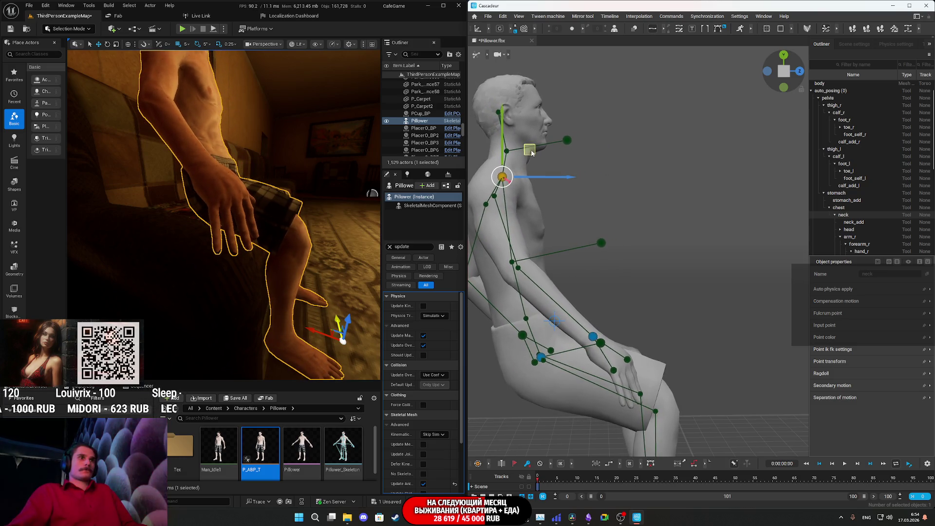
key(Escape)
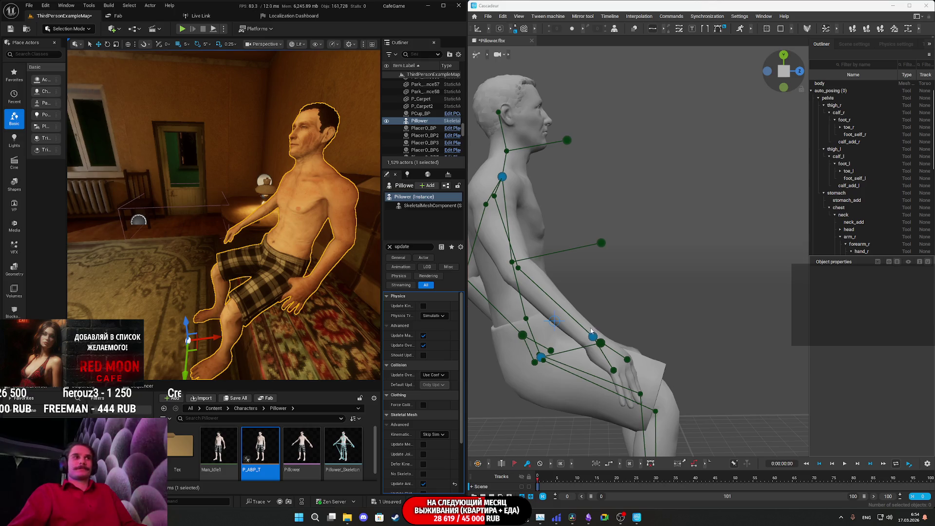
Box-select both feet and move them on the Y axis to straighten the legs
scroll(610, 361, down, 3)
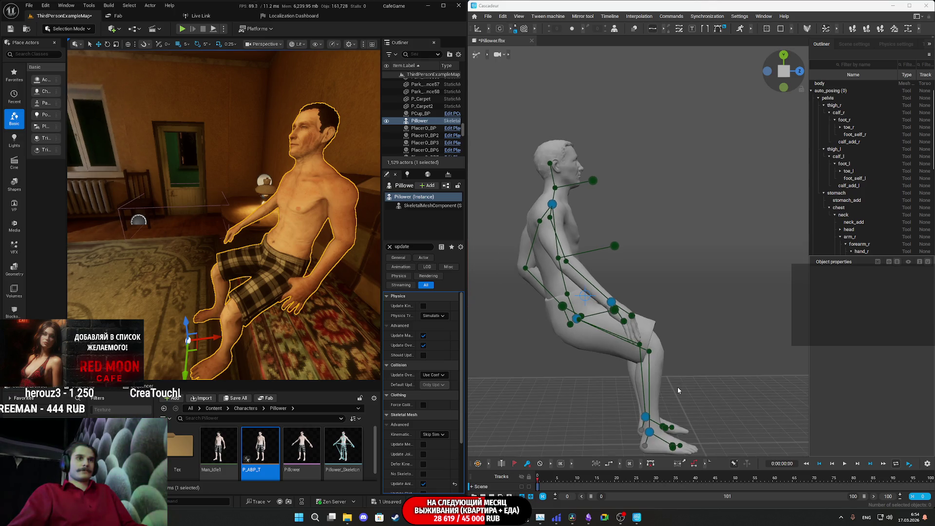
drag(643, 412, 643, 411)
drag(648, 374, 648, 351)
key(Escape)
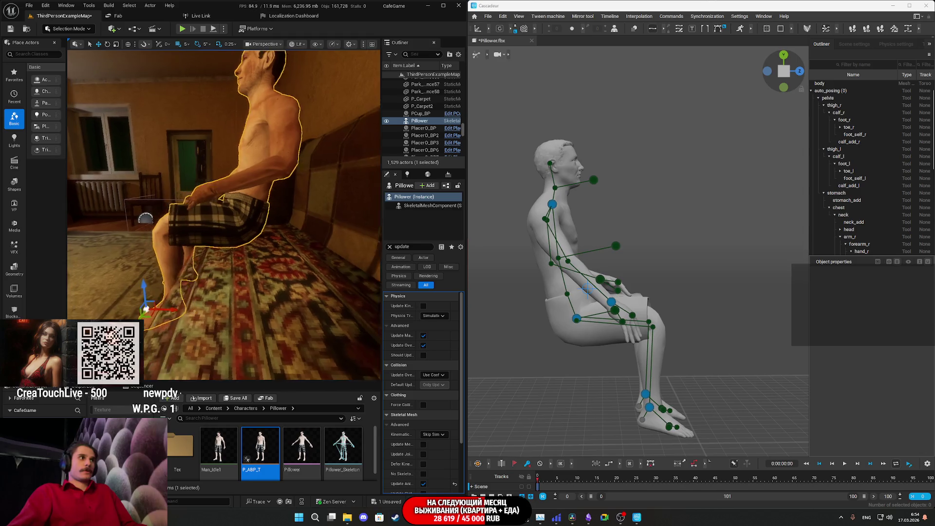
scroll(224, 214, up, 5)
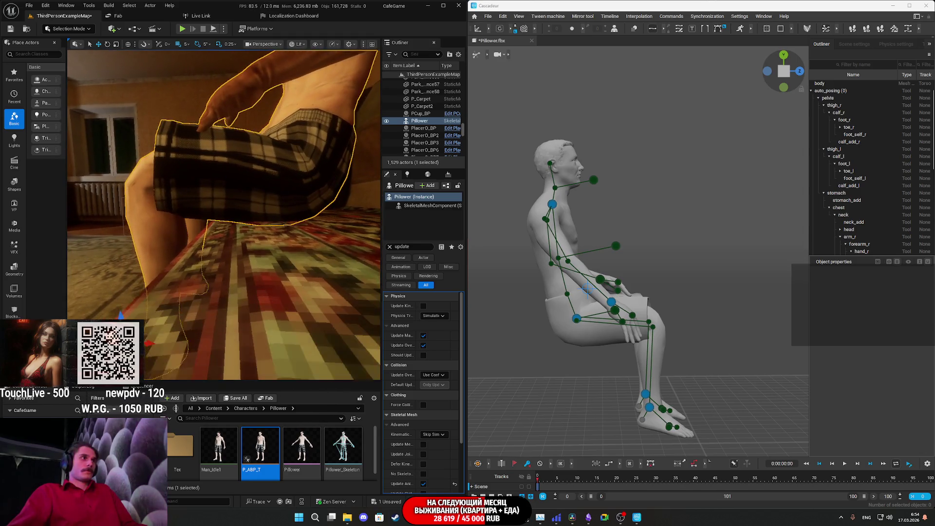
scroll(224, 214, up, 1)
drag(642, 388, 641, 387)
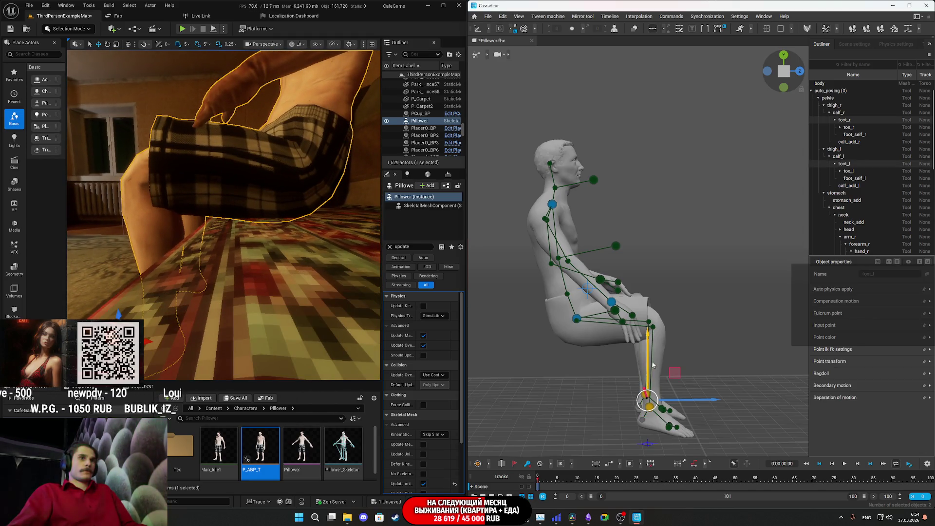
drag(648, 351, 649, 365)
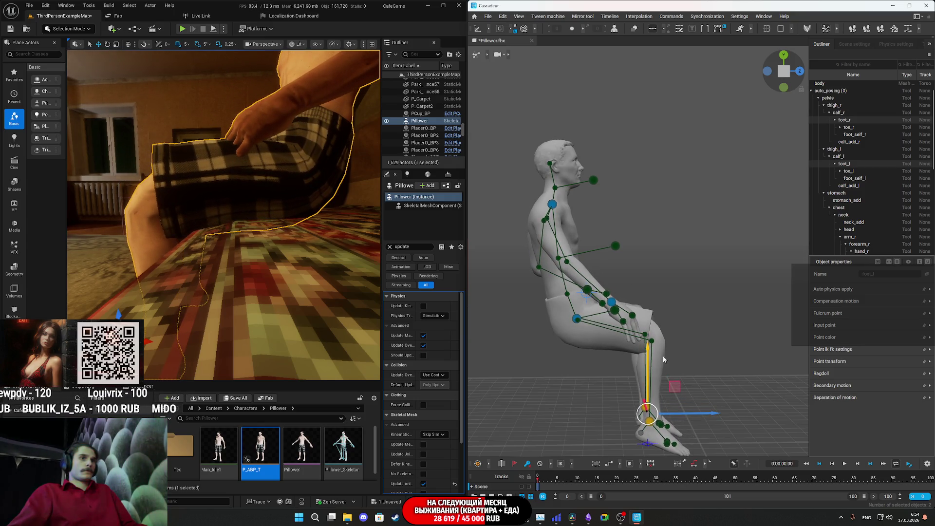
Shift the pelvis along X so the torso leans forward
click(578, 319)
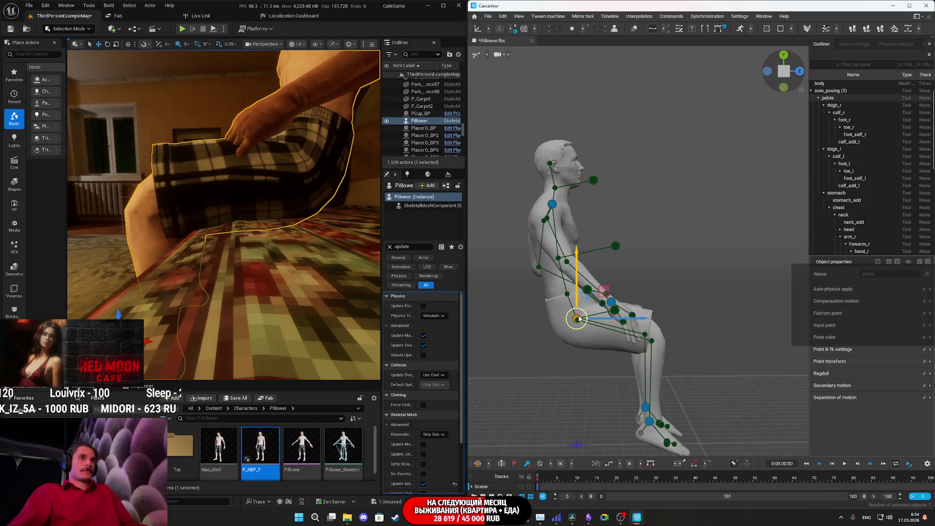
drag(634, 319, 620, 320)
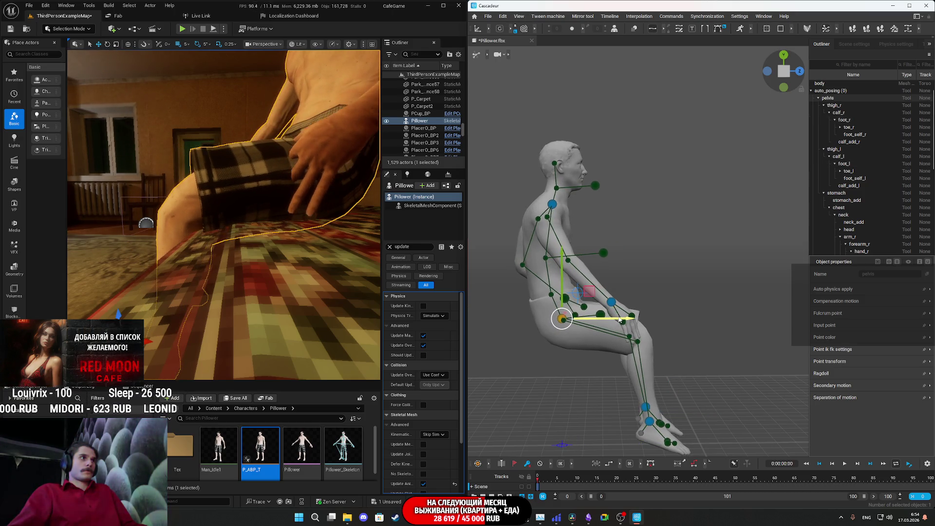
key(Escape)
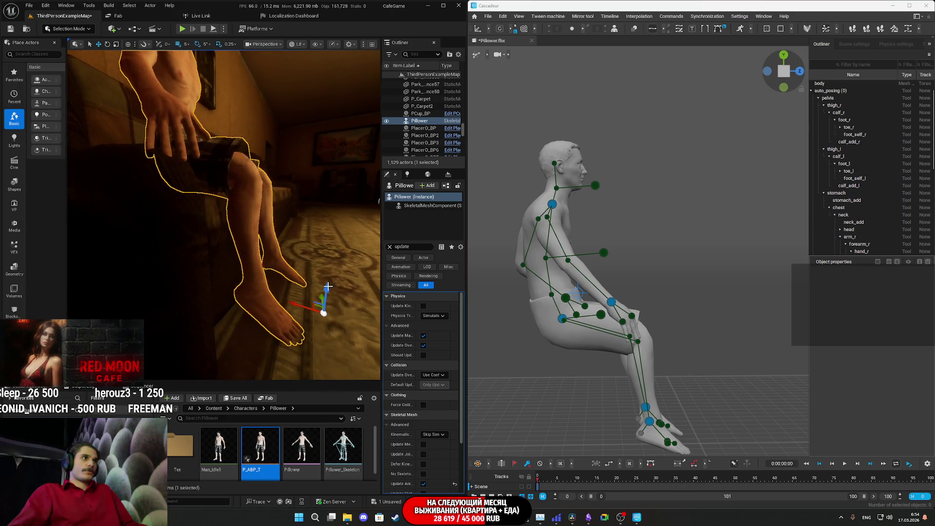
click(561, 319)
drag(618, 320, 611, 319)
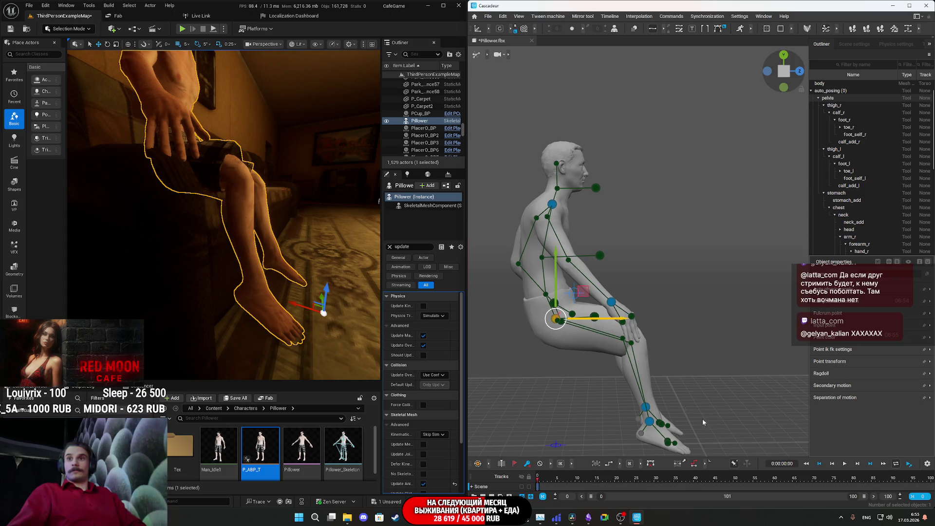
key(alt+Tab)
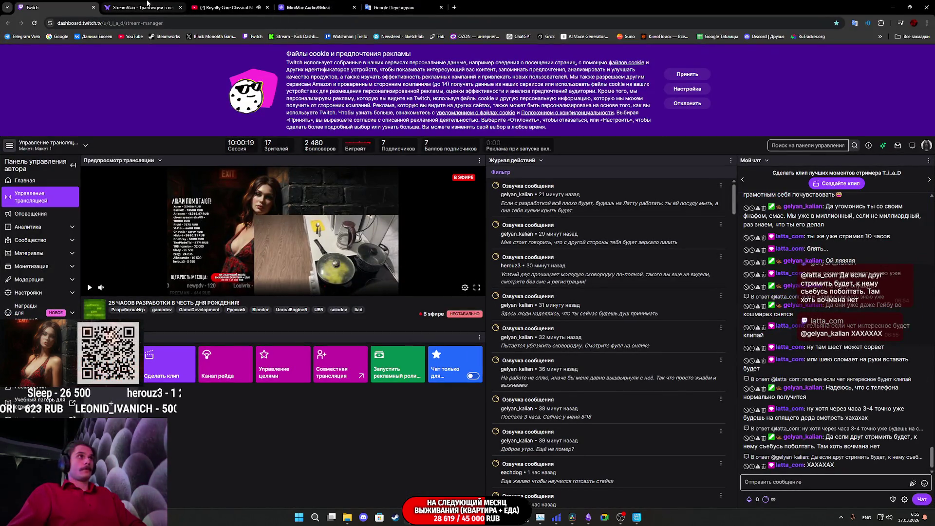
Close the classical music tab and floating player, move the folder window aside, and return to Cascadeur
middle_click(245, 10)
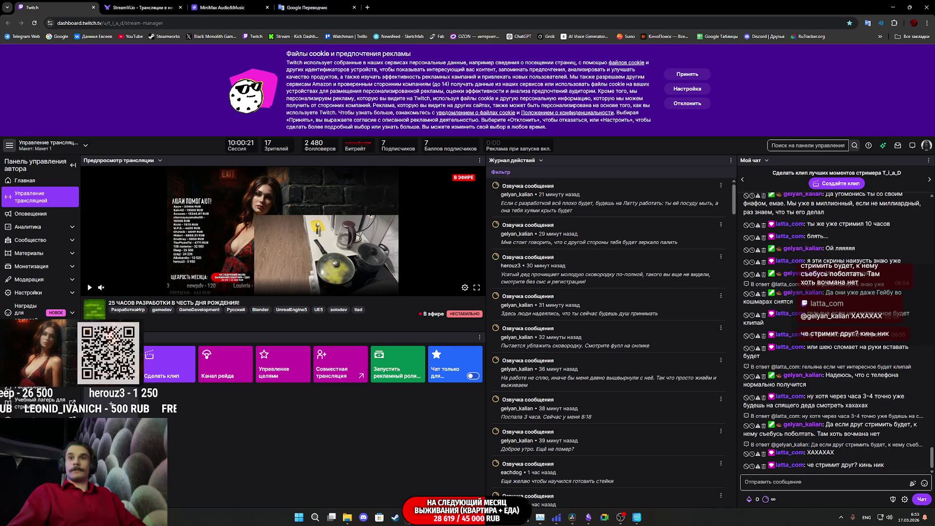
key(alt+Tab)
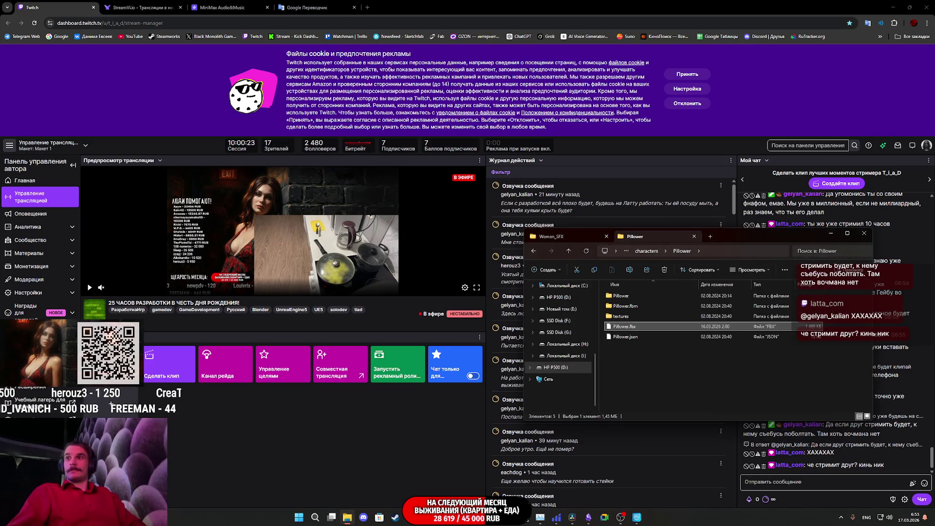
drag(741, 242, 934, 243)
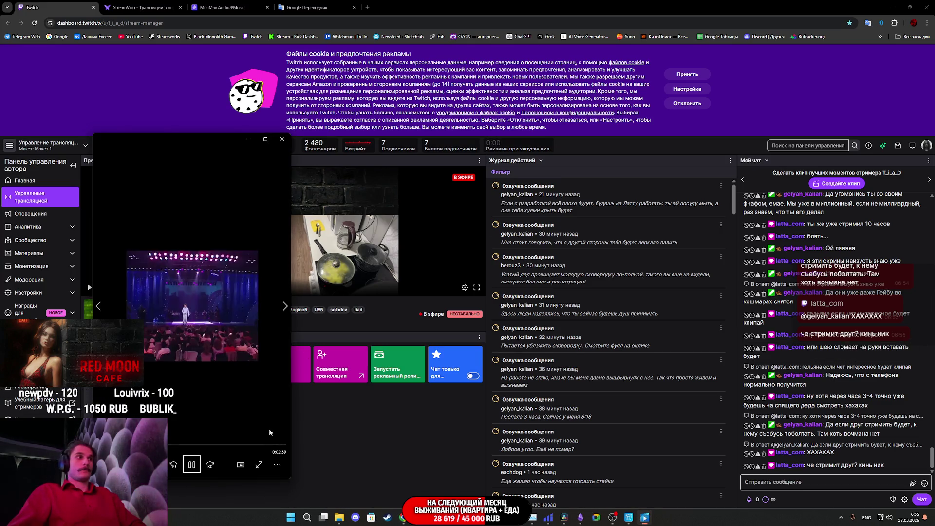
click(276, 465)
click(256, 422)
click(282, 139)
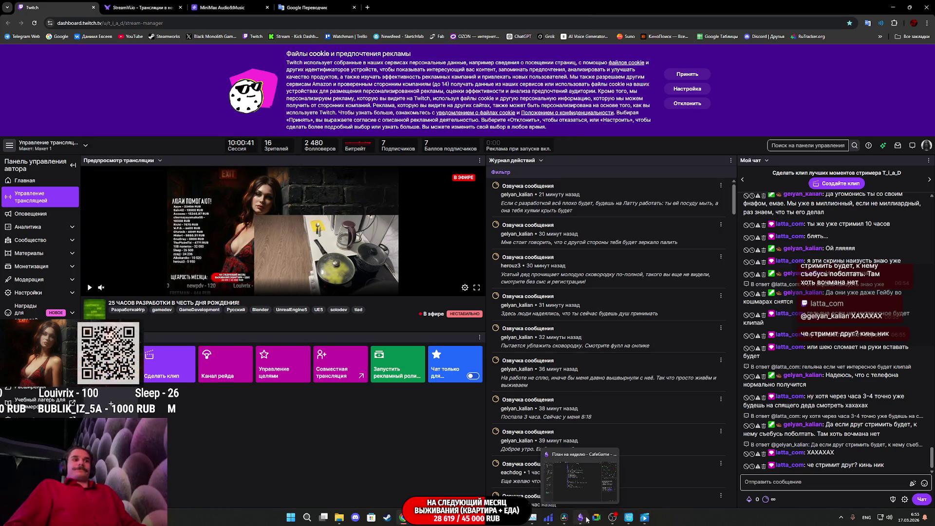
click(565, 516)
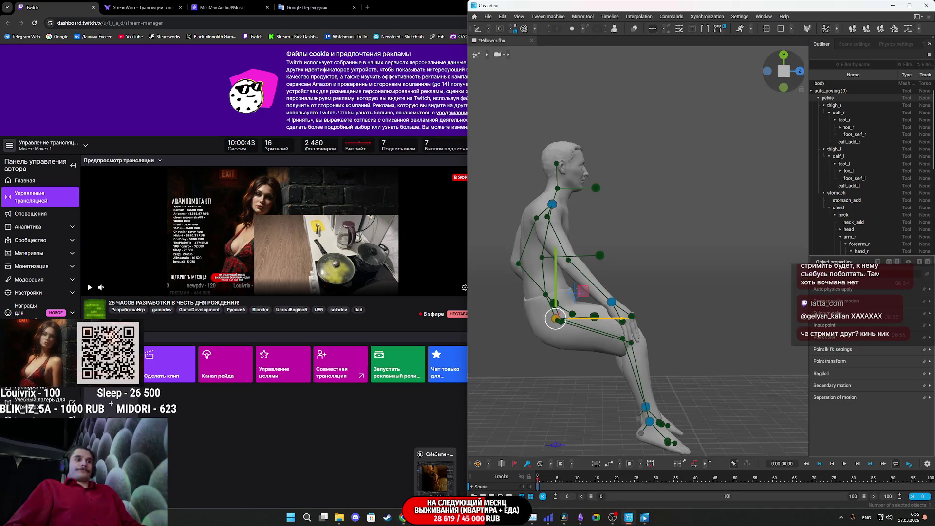
Restore Unreal Editor beside Cascadeur and view the seated character from the side
click(435, 516)
drag(676, 312, 604, 333)
scroll(602, 333, up, 3)
click(561, 346)
drag(662, 349, 647, 339)
mouse_move(688, 295)
mouse_down()
mouse_move(779, 296)
mouse_move(652, 291)
mouse_up()
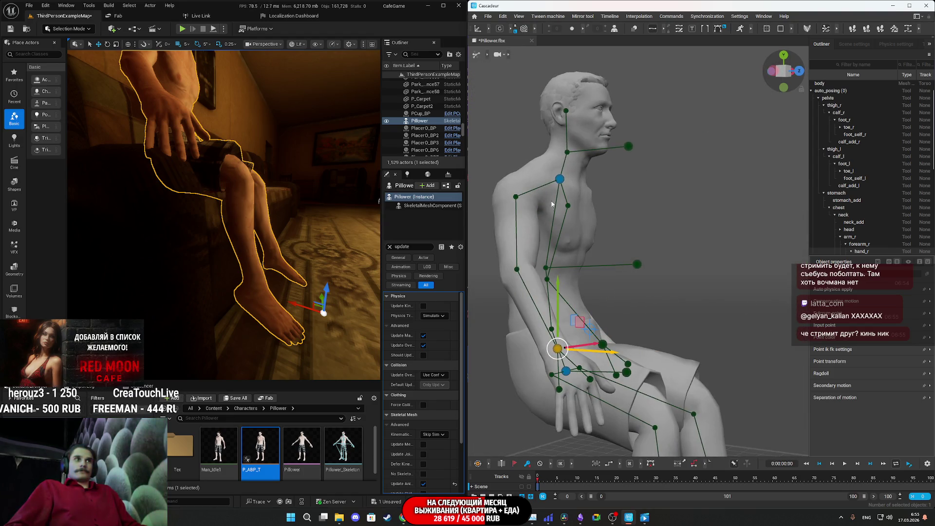
drag(291, 188, 224, 198)
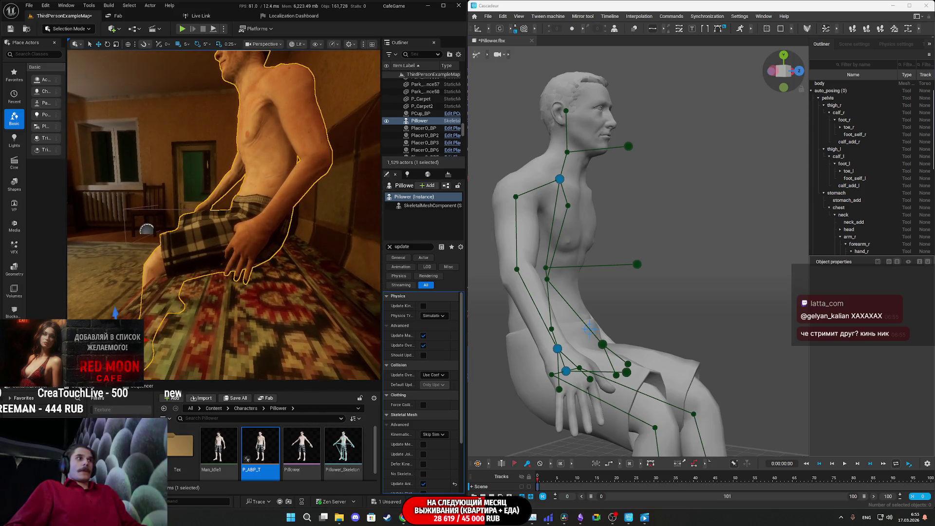
Tilt the neck and head back against the sofa, framing Pillower in Unreal
click(559, 179)
scroll(653, 229, up, 3)
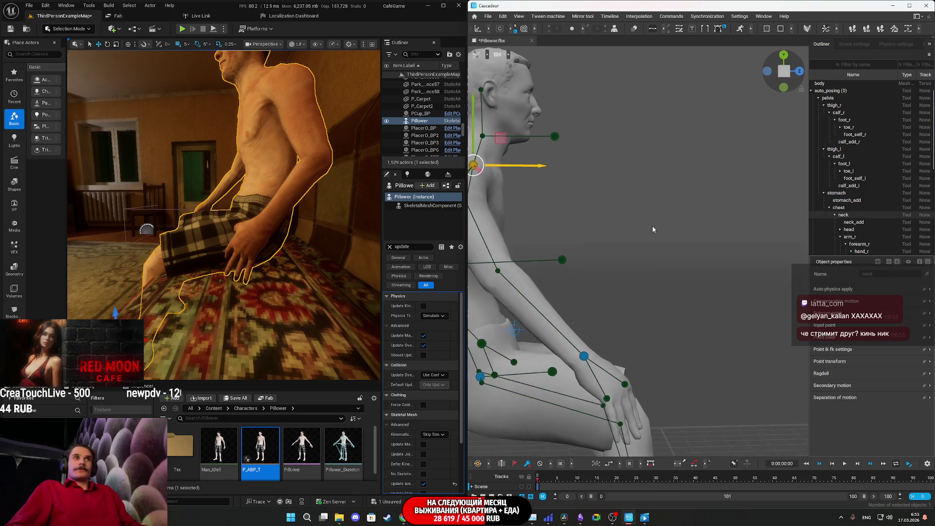
scroll(711, 259, down, 3)
scroll(706, 257, up, 1)
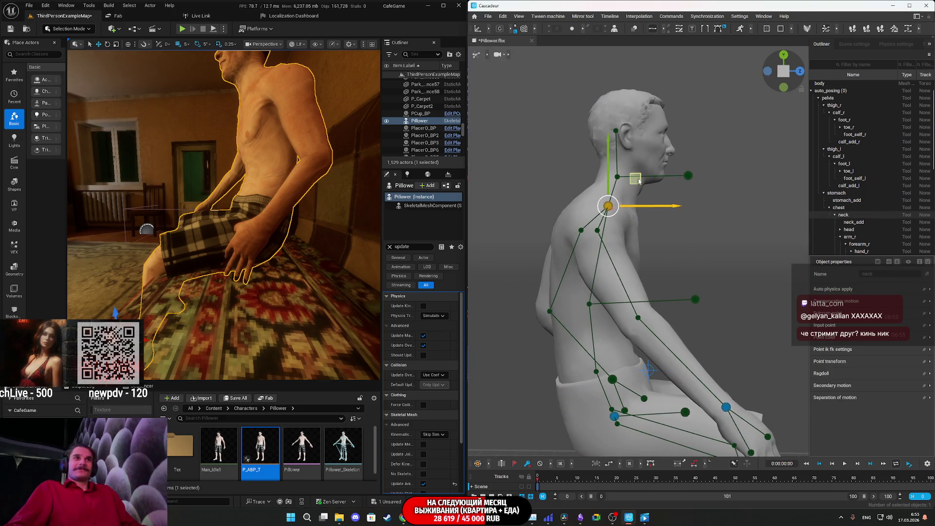
drag(639, 181, 567, 191)
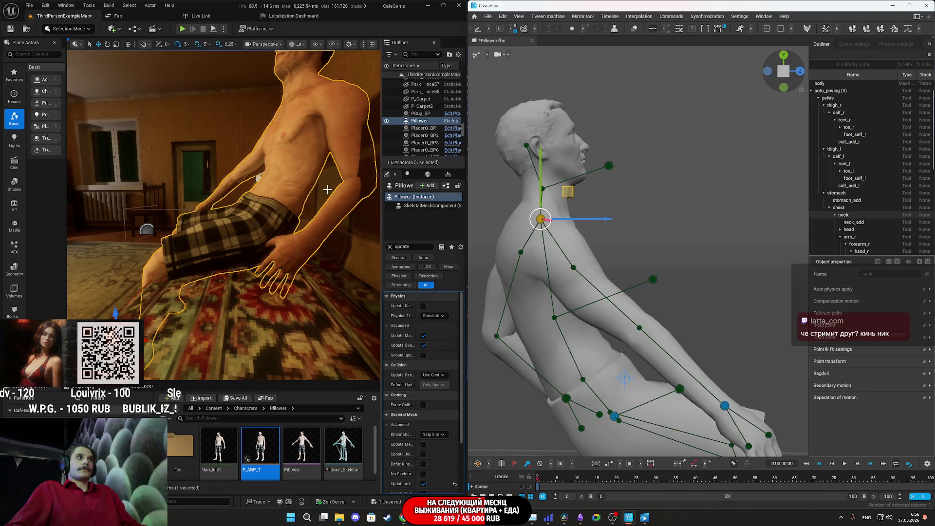
key(f)
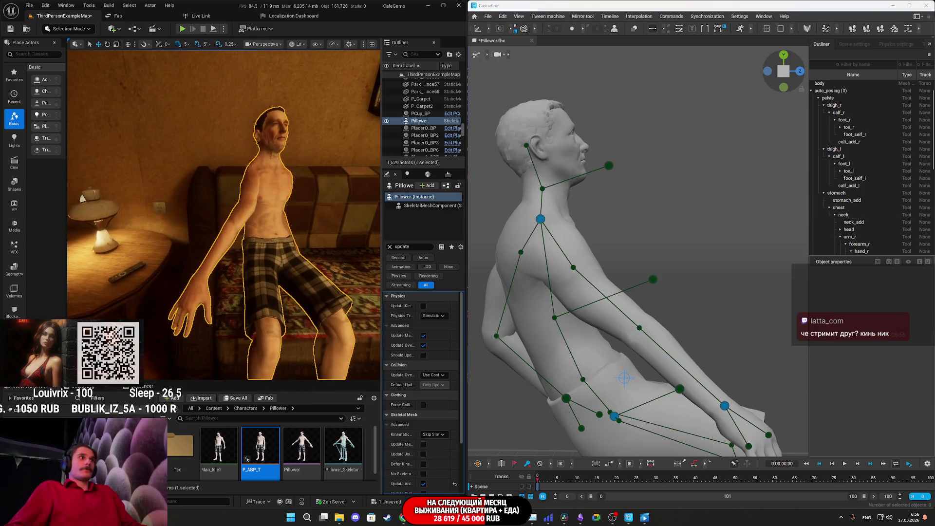
Select the right hand point and orbit both views to inspect the arm and feet
mouse_move(713, 281)
mouse_down()
mouse_move(697, 309)
mouse_move(632, 320)
mouse_up()
click(569, 374)
mouse_move(569, 375)
mouse_down()
mouse_move(754, 361)
mouse_move(689, 354)
mouse_up()
mouse_move(293, 321)
mouse_down()
mouse_move(354, 183)
mouse_move(370, 181)
mouse_move(283, 192)
mouse_move(180, 393)
mouse_up()
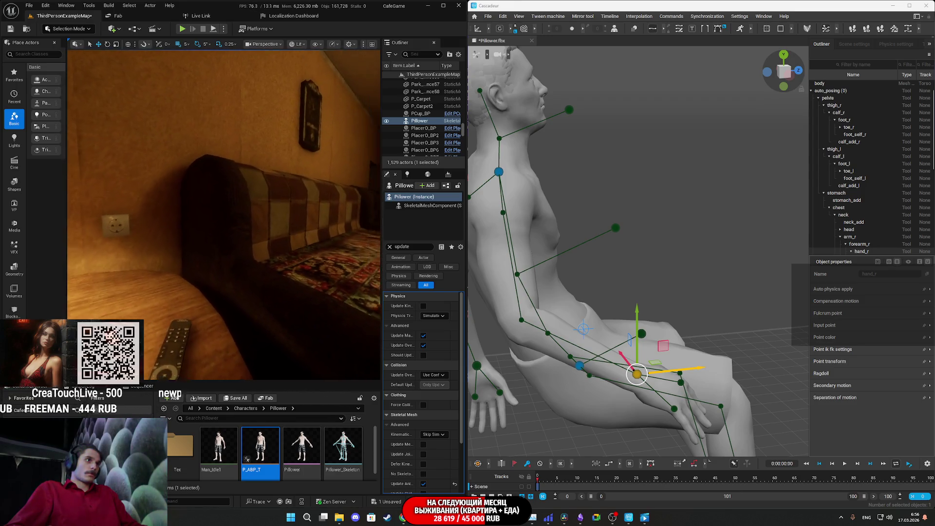
drag(224, 214, 224, 229)
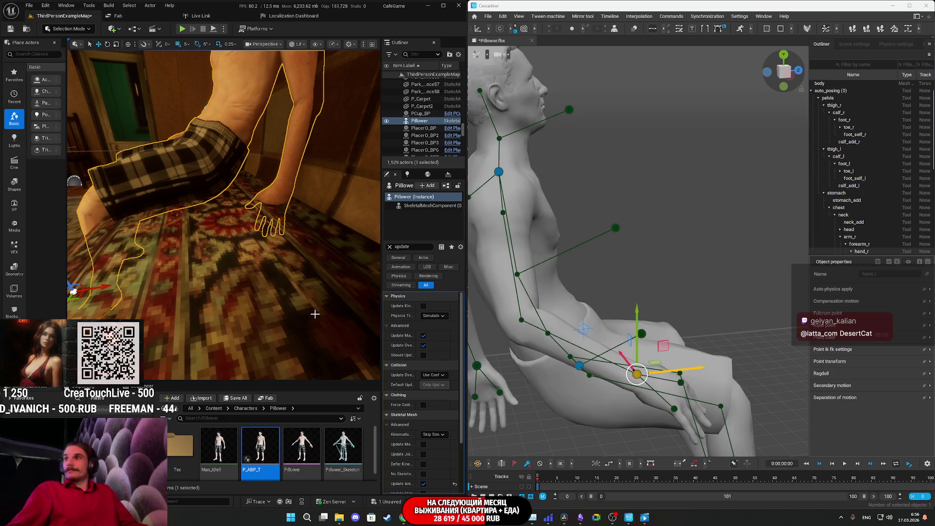
Orbit around the hands, selecting the left hand and then the chest direction controller
mouse_move(317, 280)
mouse_down()
mouse_move(292, 251)
mouse_move(272, 246)
mouse_move(298, 195)
mouse_move(262, 211)
mouse_up()
drag(670, 305, 603, 330)
mouse_move(705, 343)
mouse_down()
mouse_move(569, 267)
mouse_move(736, 317)
mouse_move(709, 342)
mouse_move(689, 319)
mouse_move(565, 276)
mouse_move(541, 245)
mouse_move(699, 291)
mouse_up()
click(722, 314)
scroll(700, 291, down, 5)
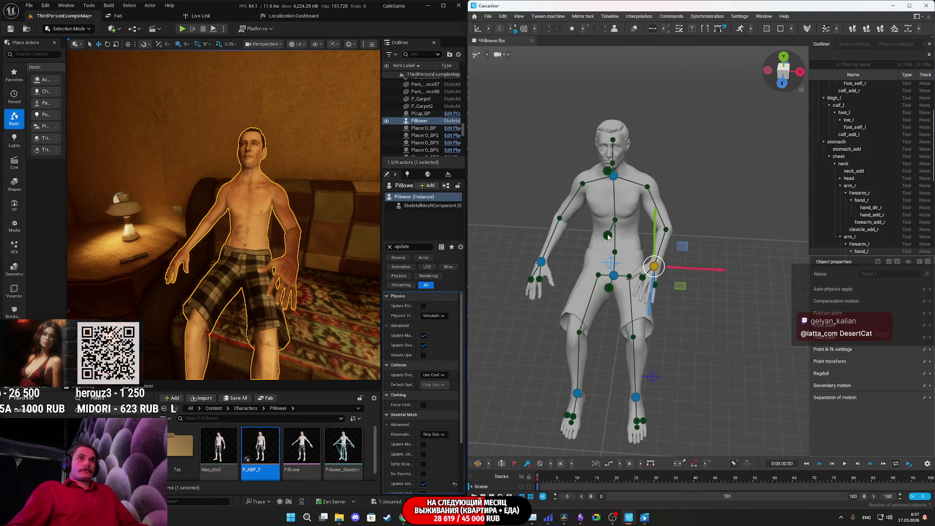
click(608, 237)
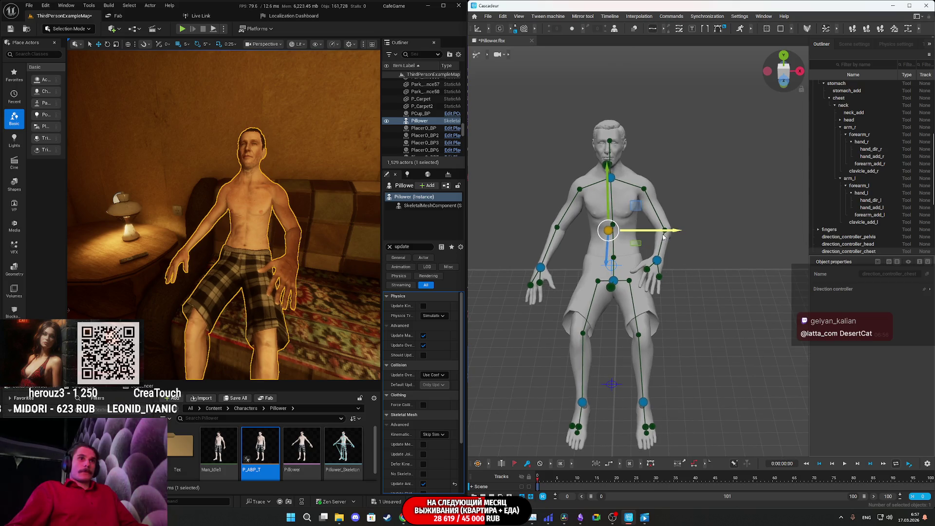
Slide the pelvis direction controller slightly to the side along X
mouse_move(665, 235)
mouse_down()
mouse_move(634, 326)
mouse_move(650, 329)
mouse_up()
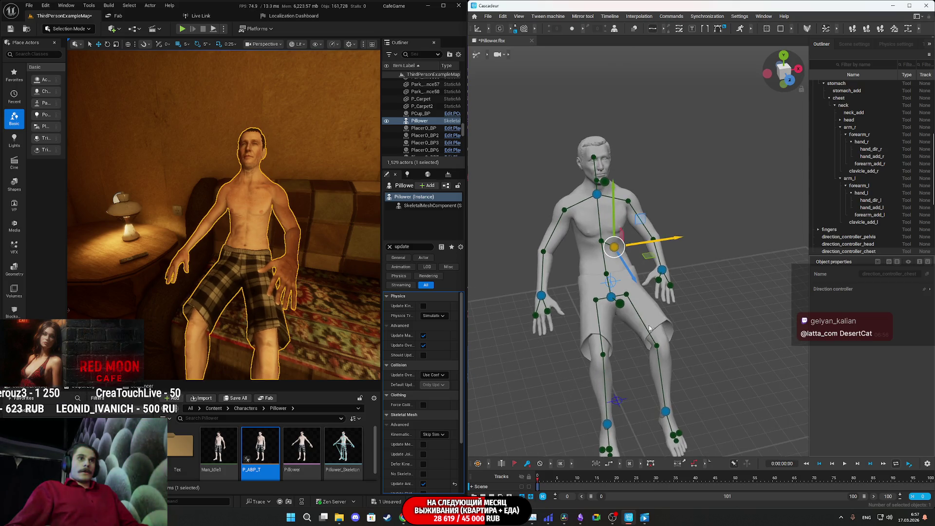
click(623, 306)
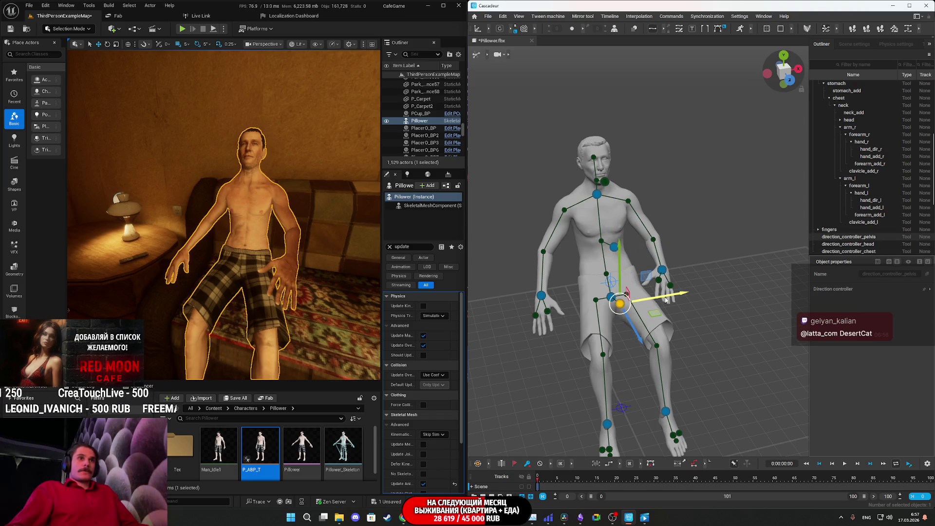
mouse_move(667, 298)
mouse_down()
mouse_move(648, 278)
mouse_move(687, 305)
mouse_move(665, 307)
mouse_move(687, 314)
mouse_move(712, 299)
mouse_up()
click(644, 300)
click(696, 299)
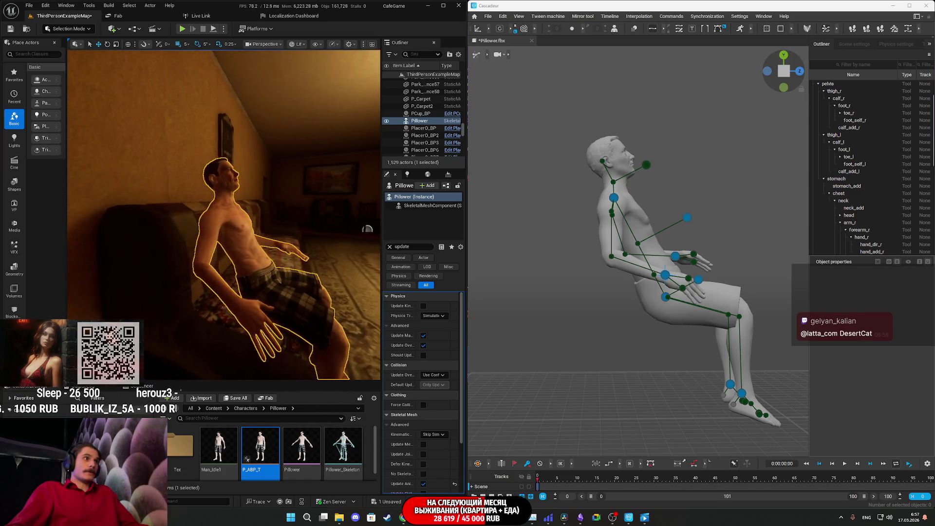
Rotate the neck joint to bring the upper body upright
click(614, 197)
mouse_move(645, 172)
mouse_down()
mouse_move(697, 152)
mouse_move(695, 160)
mouse_up()
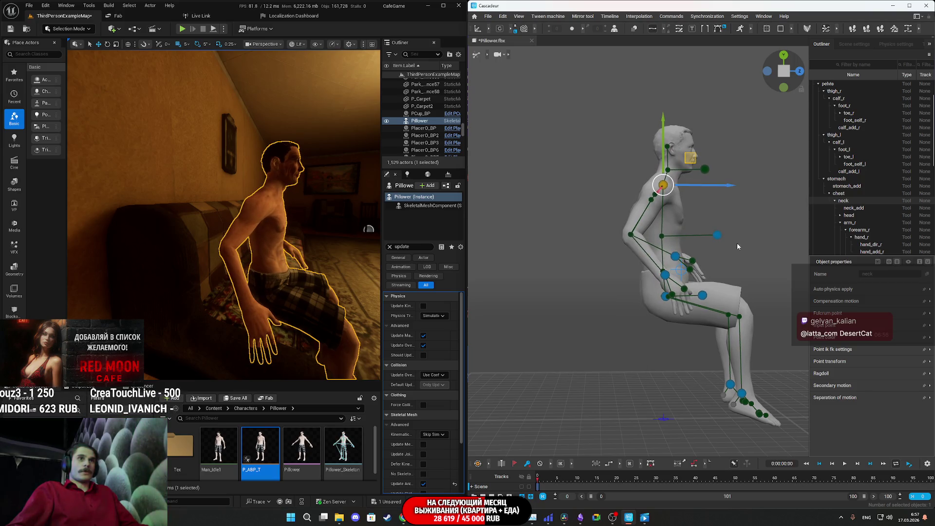
drag(739, 247, 707, 248)
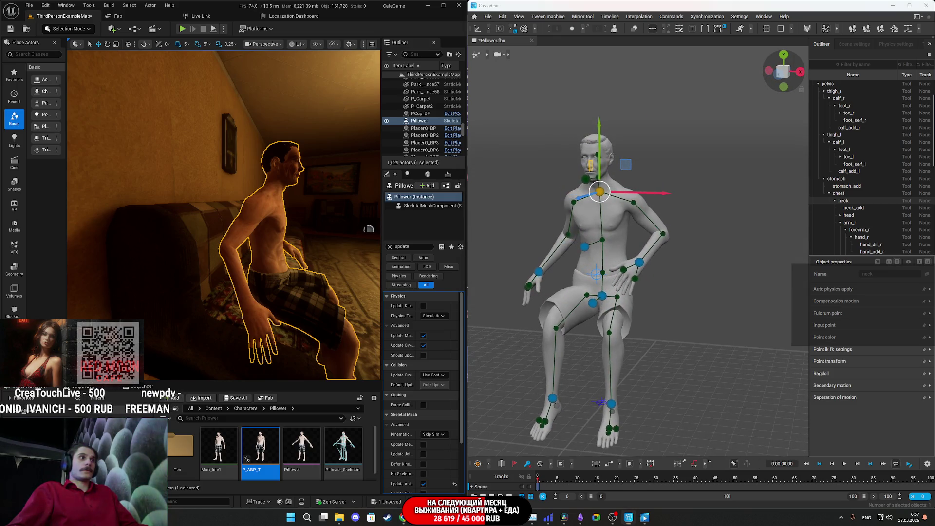
click(538, 272)
mouse_move(544, 276)
mouse_down()
mouse_move(650, 293)
mouse_move(667, 269)
mouse_move(711, 270)
mouse_up()
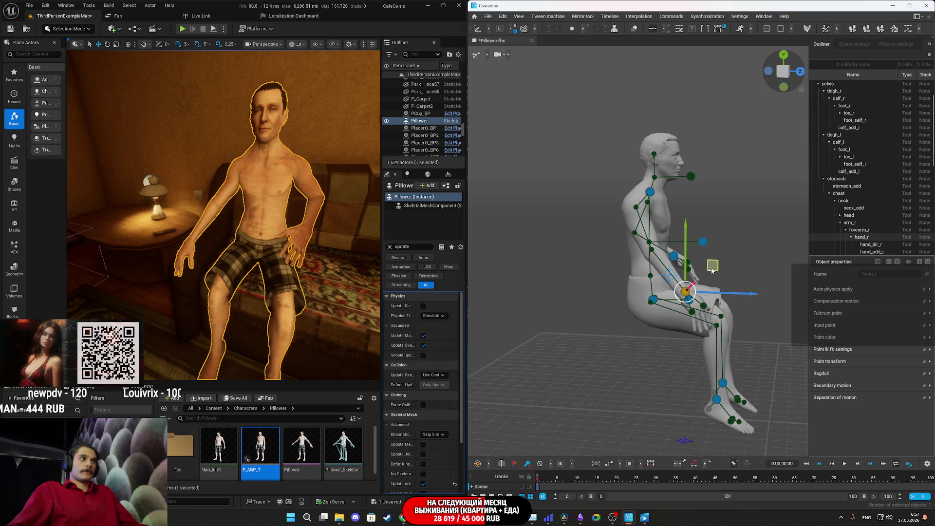
drag(356, 269, 344, 274)
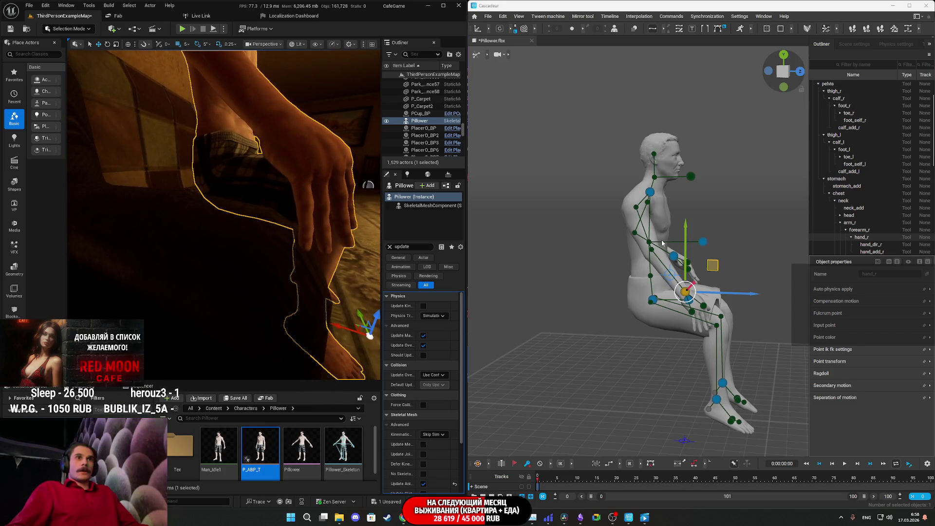
Lower the right hand and raise the neck joint, then snap to front view
mouse_move(740, 255)
mouse_down()
mouse_move(713, 264)
mouse_move(672, 304)
mouse_move(566, 314)
mouse_move(555, 307)
mouse_move(563, 302)
mouse_up()
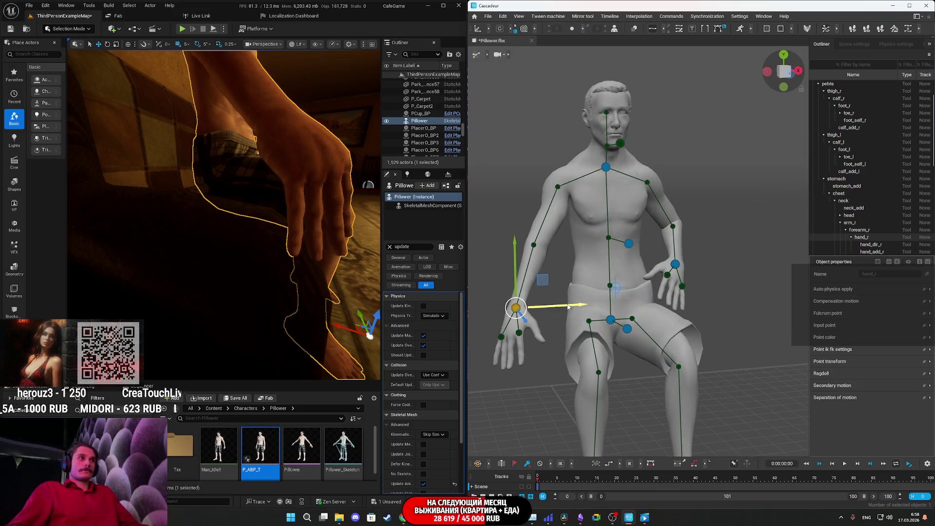
mouse_move(511, 253)
mouse_down()
mouse_move(517, 273)
mouse_move(551, 284)
mouse_move(541, 292)
mouse_move(561, 279)
mouse_move(575, 314)
mouse_up()
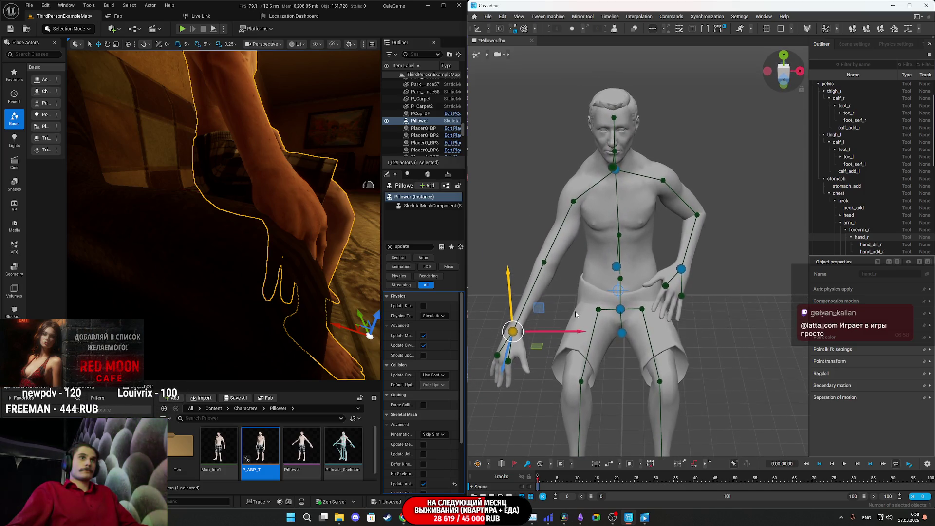
click(614, 176)
mouse_move(614, 176)
mouse_down()
mouse_move(588, 193)
mouse_move(531, 179)
mouse_up()
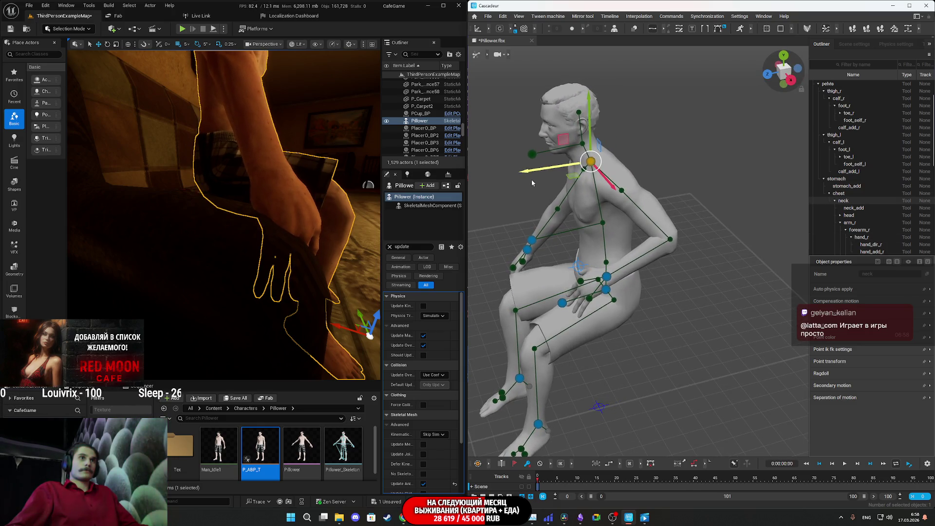
drag(586, 132, 590, 119)
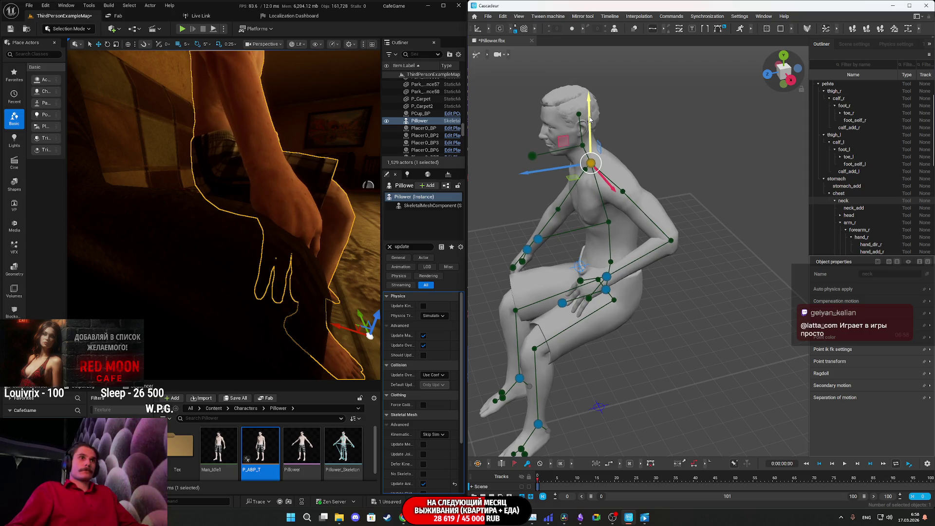
key(1)
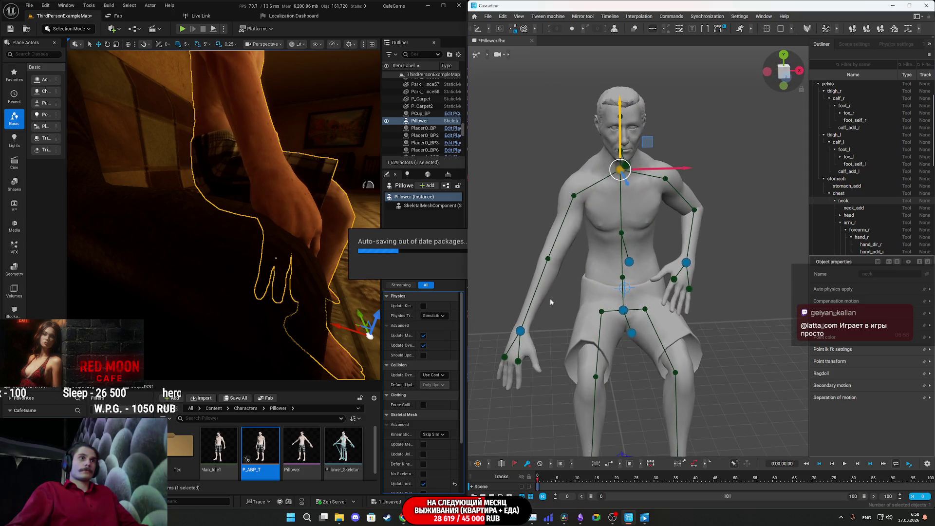
Rotate the right hand upward and move it down near the knee
click(521, 331)
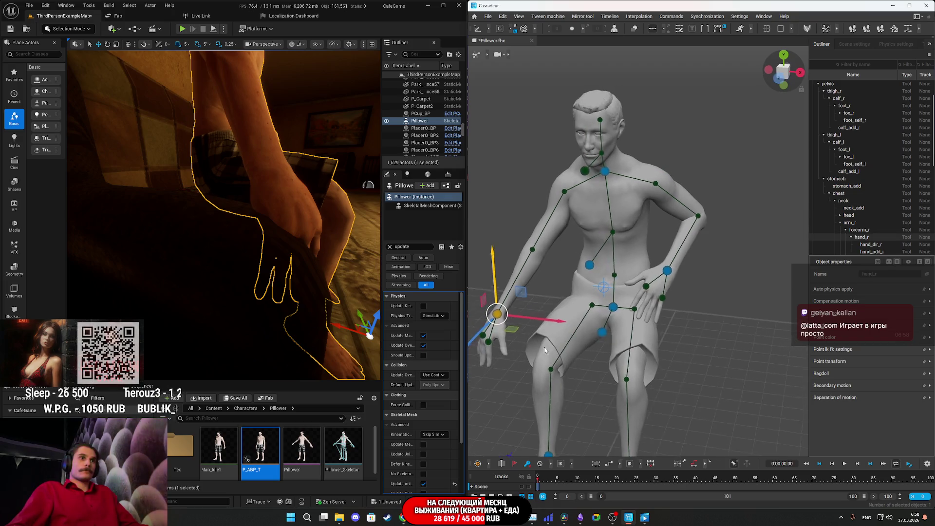
key(e)
drag(479, 303, 492, 281)
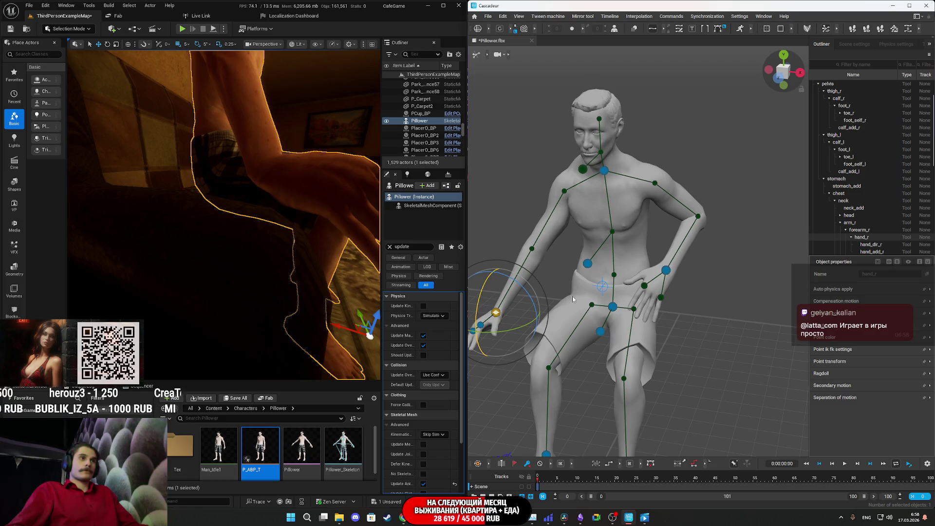
drag(484, 316, 528, 344)
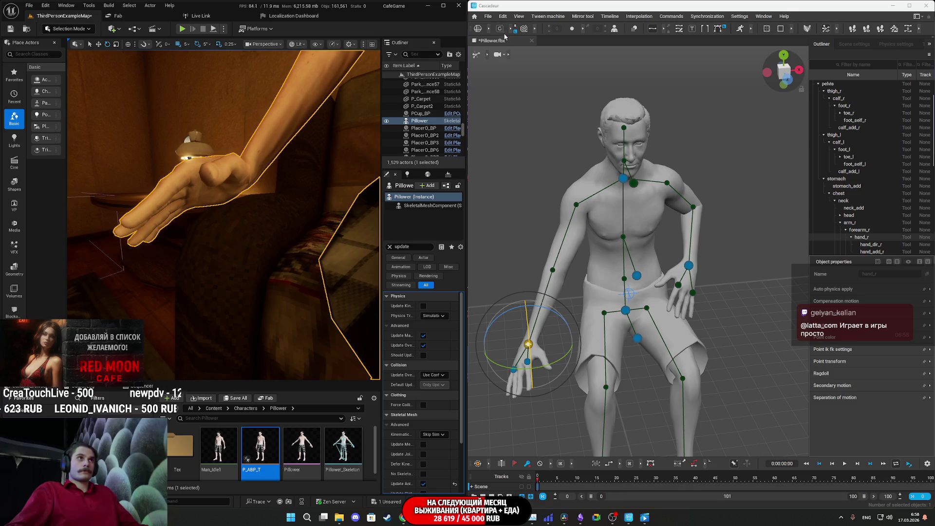
drag(542, 334, 622, 361)
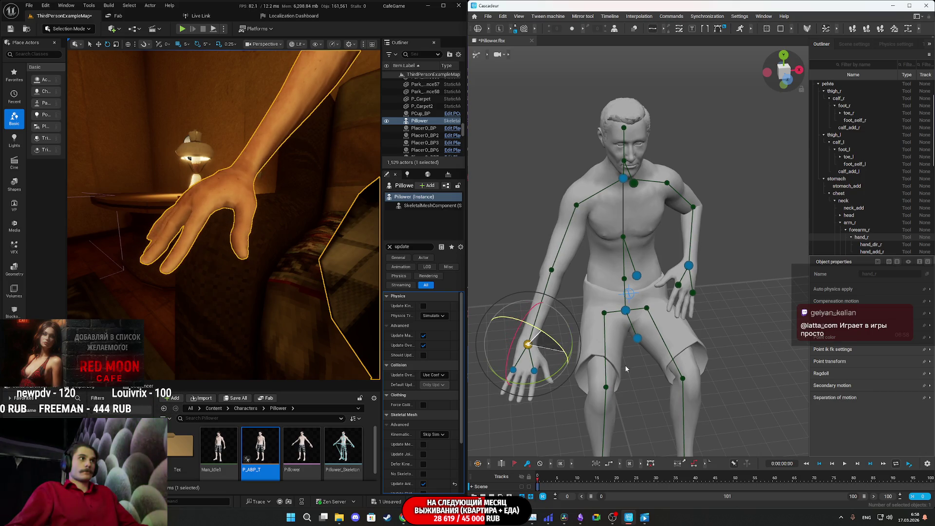
mouse_move(343, 291)
mouse_down()
mouse_move(340, 331)
mouse_move(314, 292)
mouse_up()
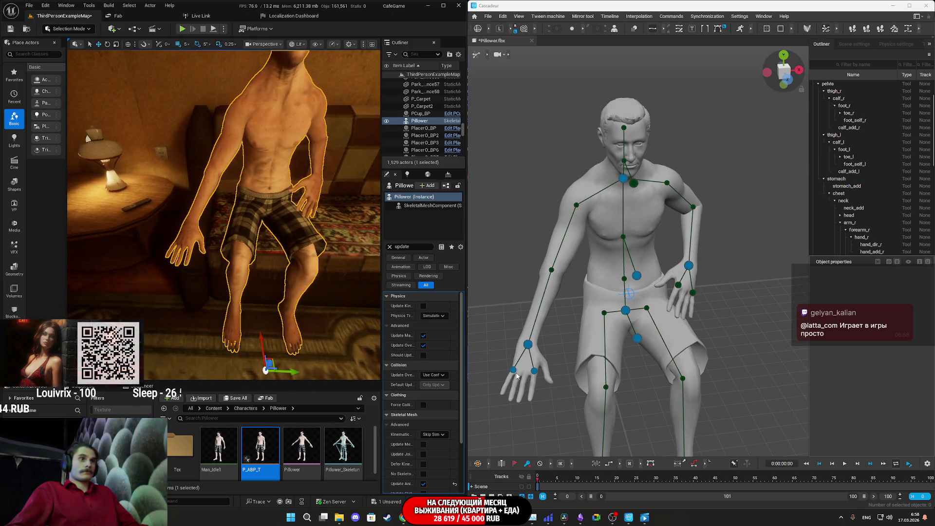
Move the right arm up and outward, then rotate the hand slightly
drag(550, 358, 564, 329)
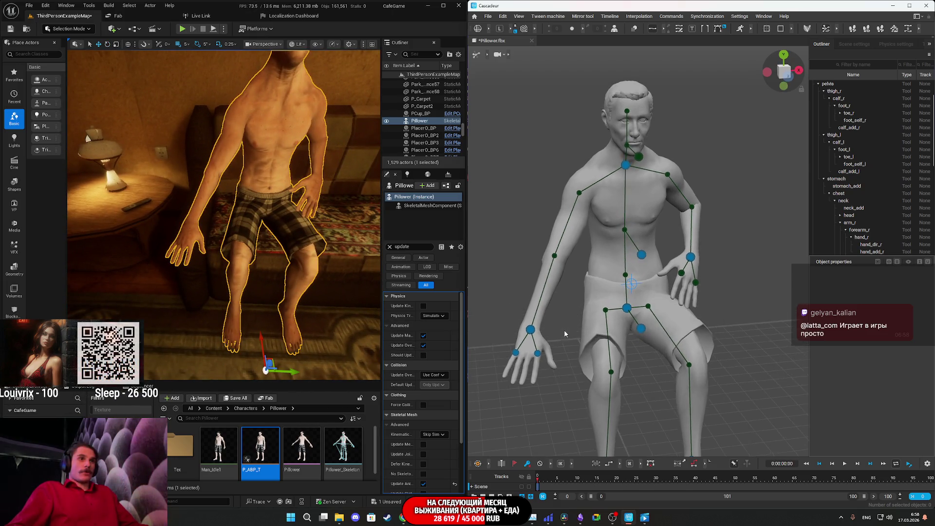
click(532, 331)
drag(515, 368, 510, 364)
drag(268, 312, 278, 298)
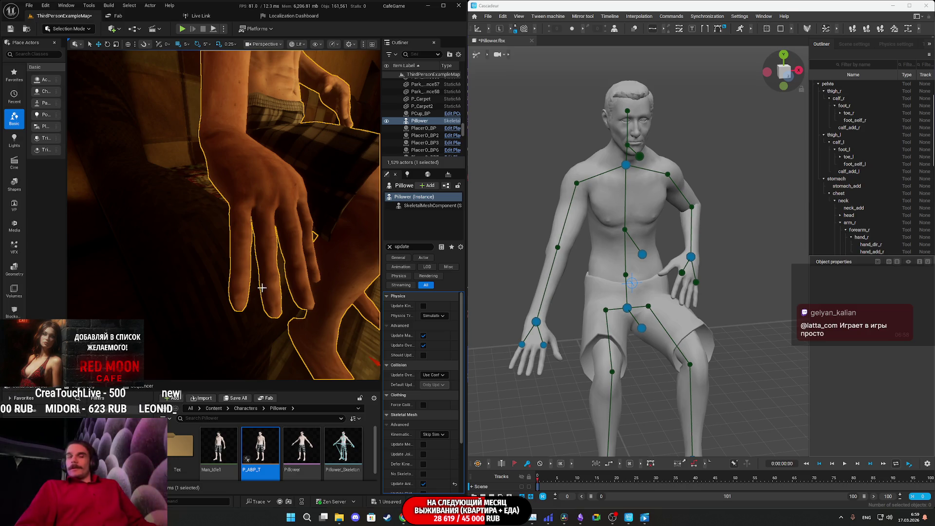
click(535, 324)
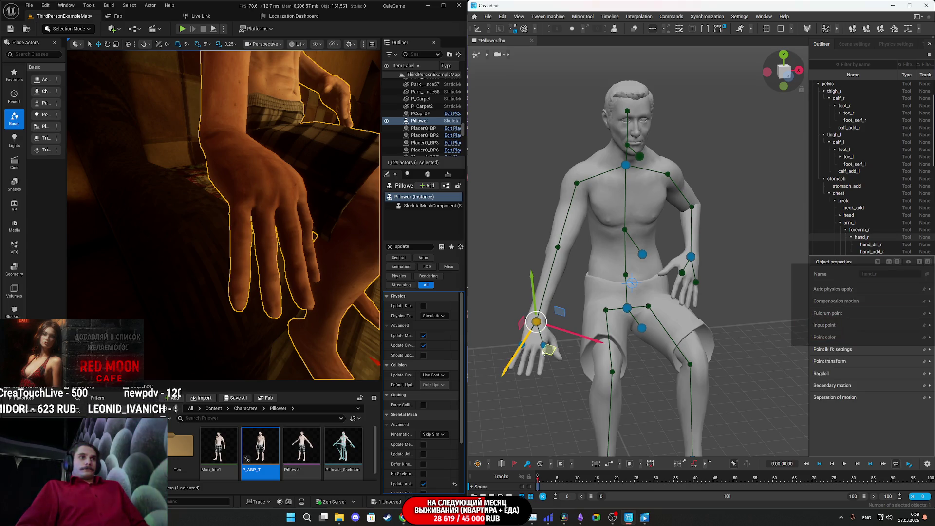
key(e)
drag(555, 353, 549, 360)
key(Escape)
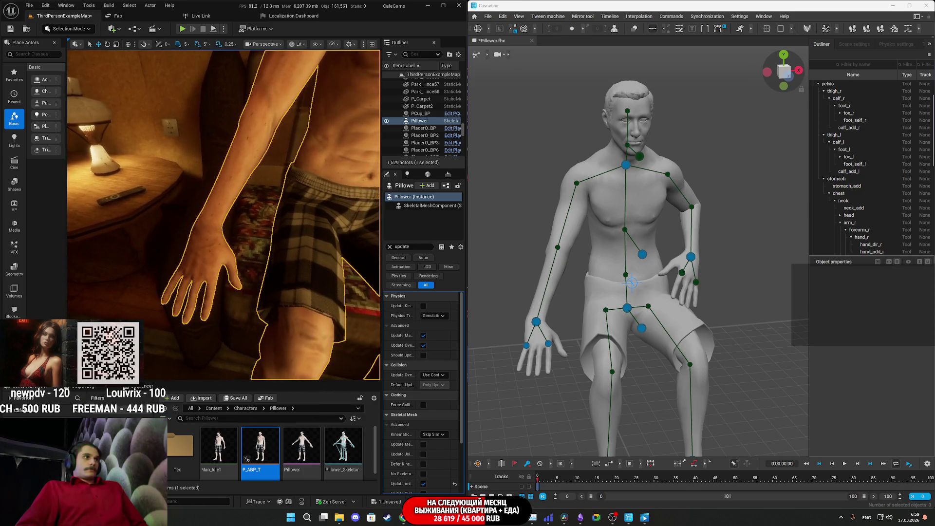
Push the right hand forward in move mode, letting the torso follow
click(536, 322)
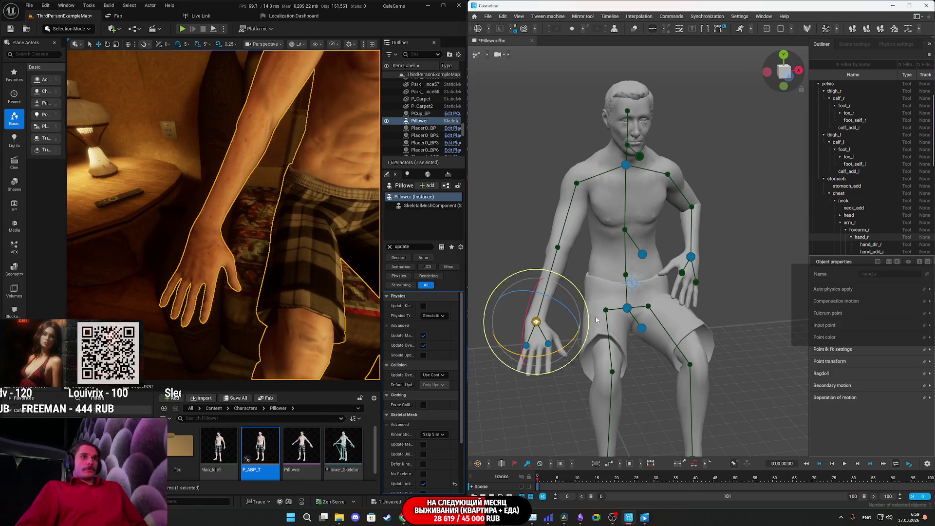
mouse_move(627, 205)
mouse_down()
mouse_move(670, 192)
mouse_move(657, 190)
mouse_move(666, 188)
mouse_move(658, 180)
mouse_move(687, 171)
mouse_up()
key(w)
mouse_move(749, 335)
mouse_down()
mouse_move(766, 336)
mouse_move(691, 291)
mouse_move(737, 306)
mouse_move(497, 314)
mouse_up()
click(497, 314)
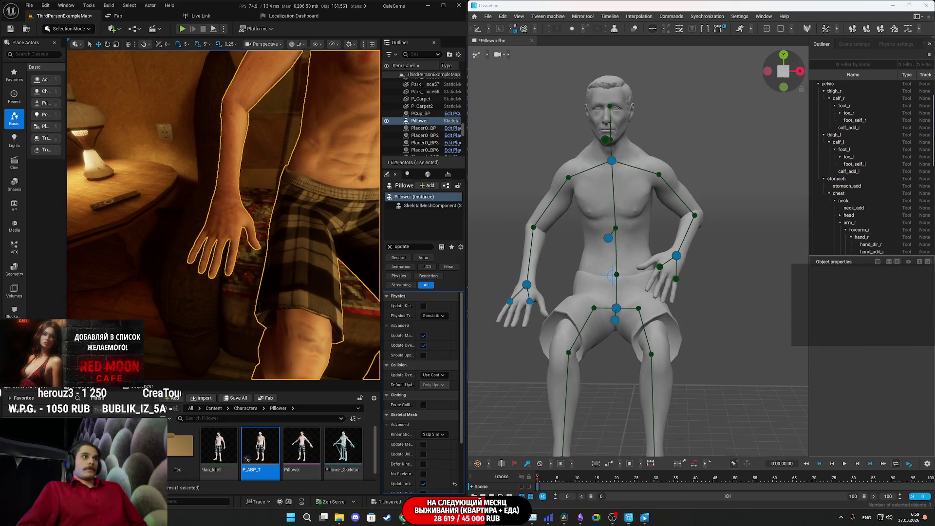
In Cascadeur, slide the hand_r point left along the yellow axis, fine-tune it beside the thigh, and deselect
drag(244, 263, 243, 243)
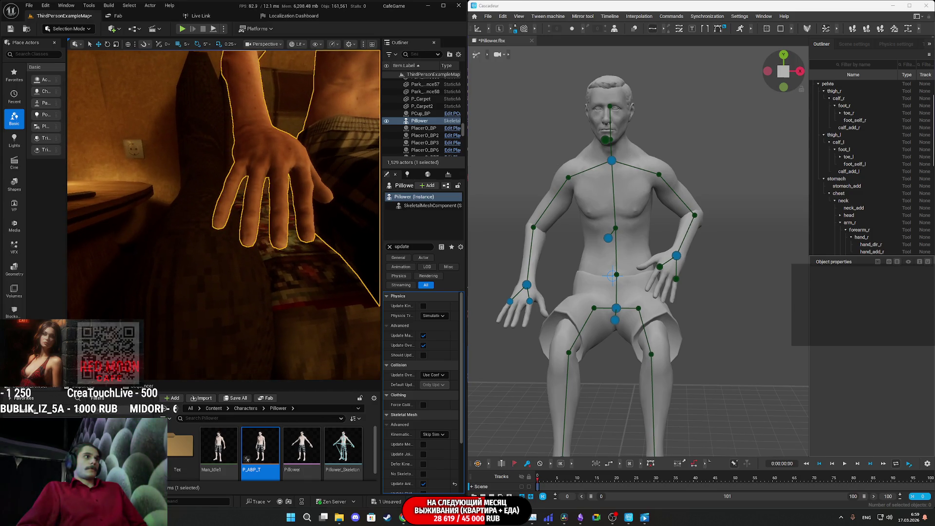
click(528, 286)
mouse_move(579, 297)
mouse_down()
mouse_move(558, 292)
mouse_move(637, 254)
mouse_move(641, 242)
mouse_move(636, 260)
mouse_move(741, 263)
mouse_up()
mouse_move(224, 215)
mouse_down()
mouse_move(343, 100)
mouse_move(342, 132)
mouse_up()
drag(700, 267, 709, 303)
click(687, 273)
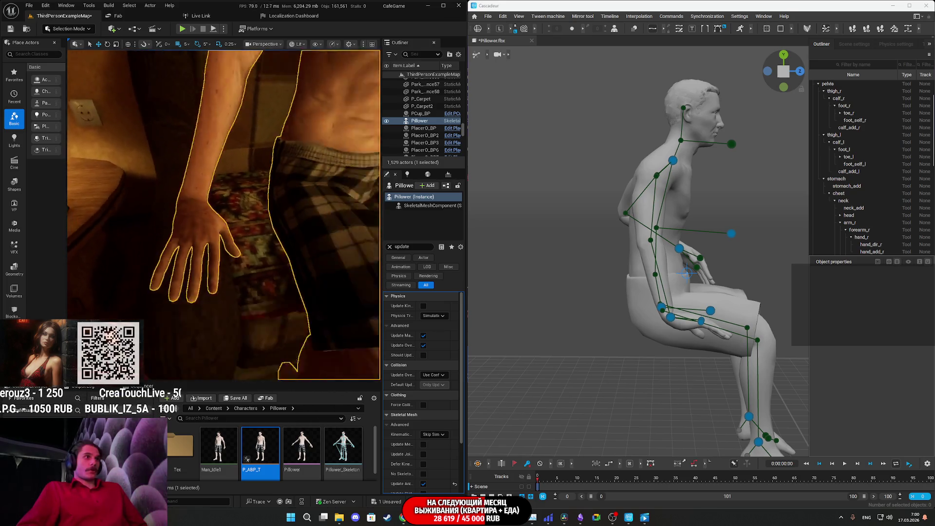
Open the Pillower_Skeleton asset in Unreal's skeleton editor
scroll(302, 453, down, 1)
mouse_move(305, 454)
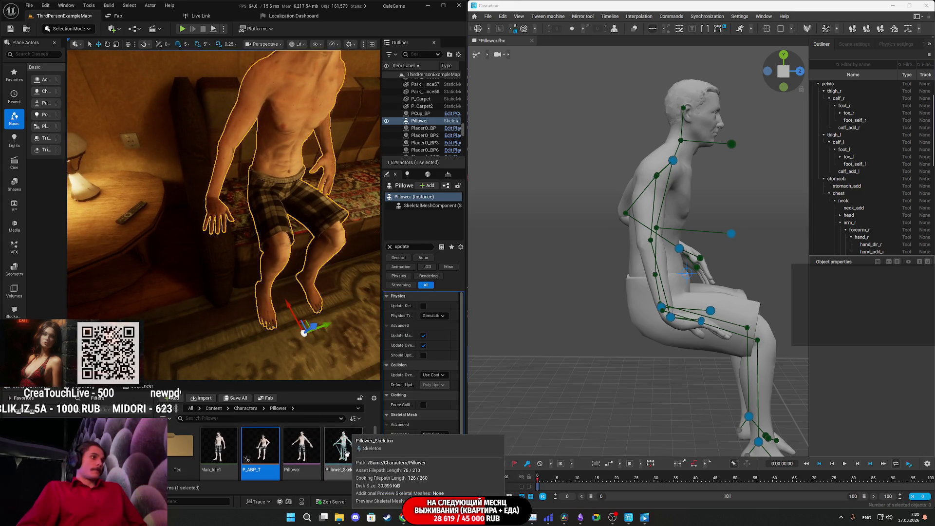
double_click(344, 443)
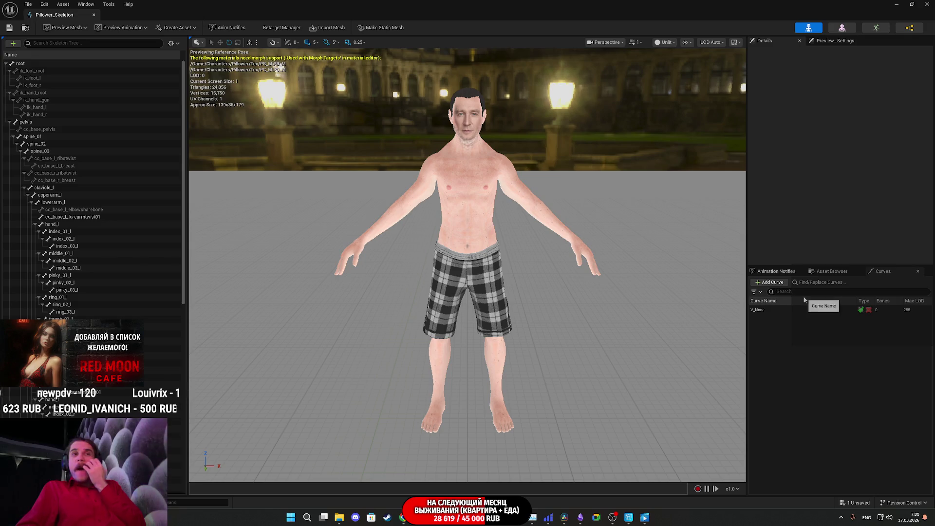
Browse the skeleton's animations, preview scene settings and notifies, then open the Pillower skeletal mesh editor
click(831, 272)
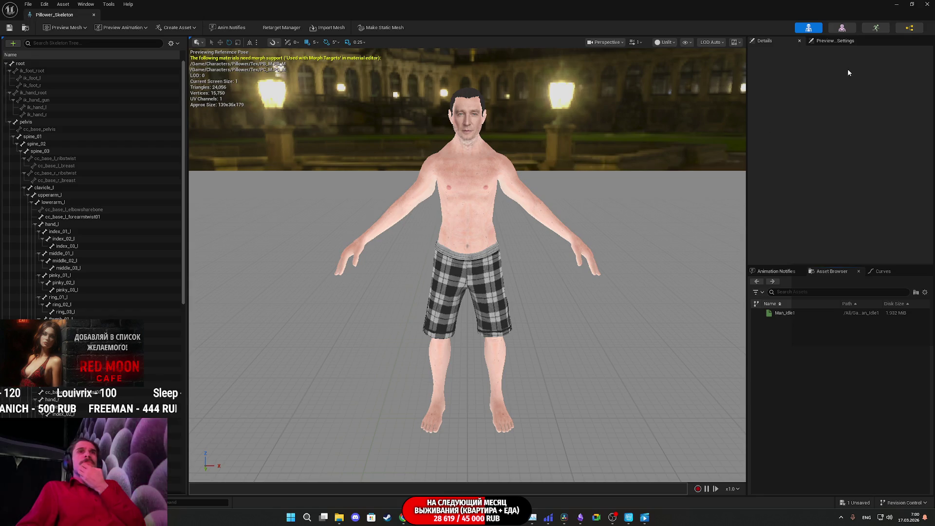
click(818, 43)
scroll(773, 213, down, 5)
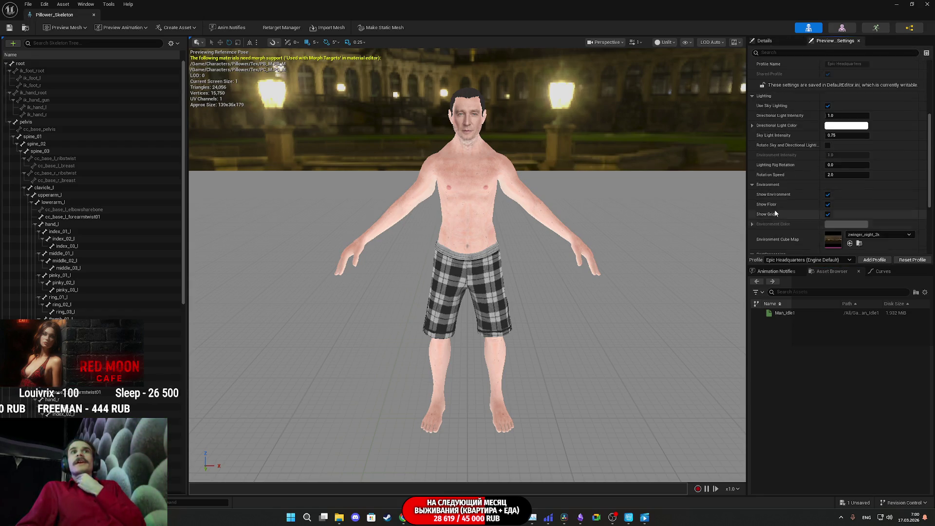
click(772, 41)
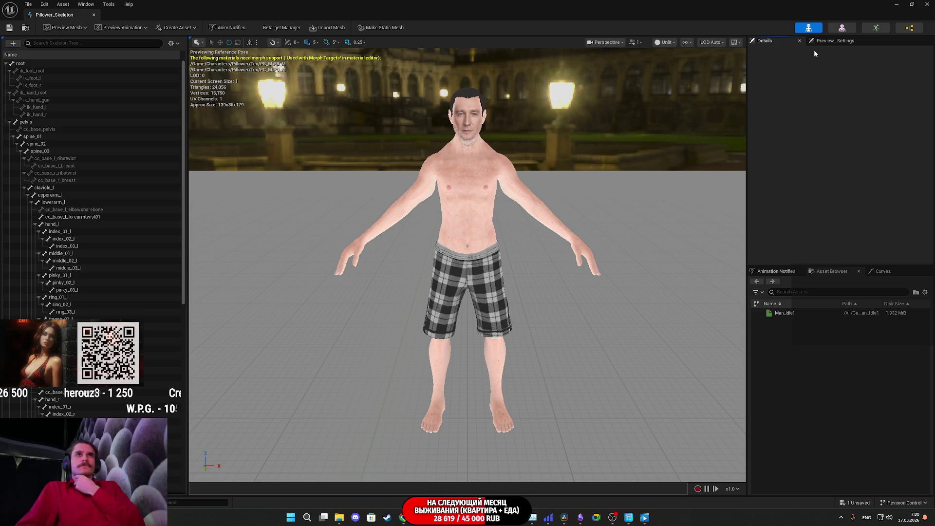
click(785, 275)
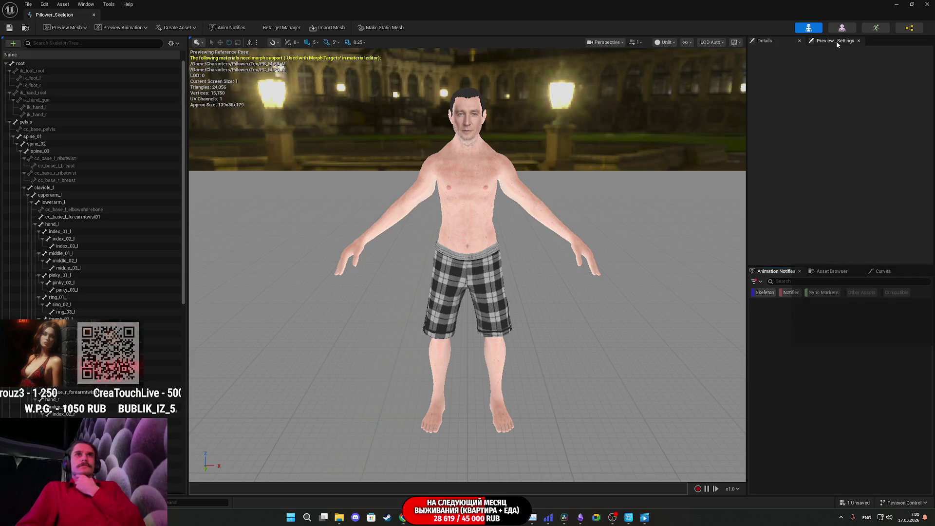
click(842, 29)
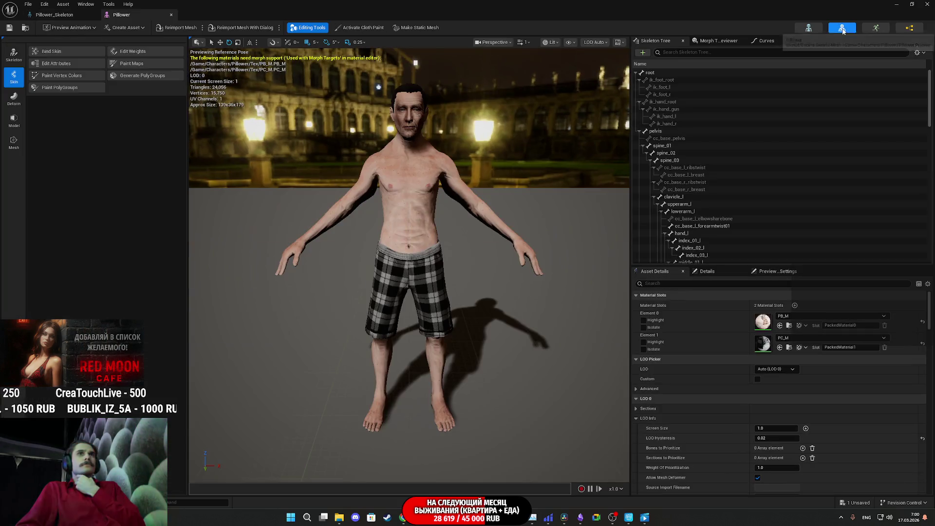
Save the Pillower mesh and open its assigned SK_Mannequin_PhysicsAsset from the Physics section
scroll(732, 335, down, 10)
scroll(725, 338, down, 15)
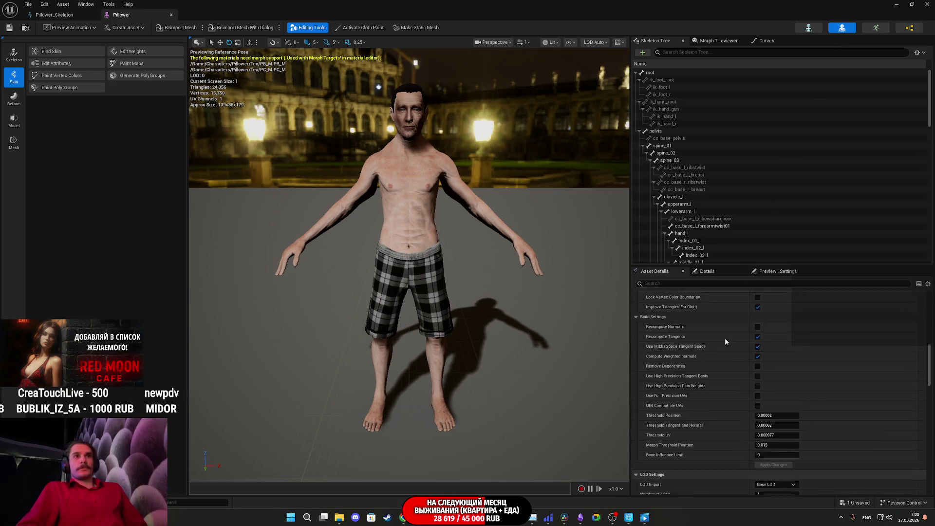
scroll(725, 331, down, 15)
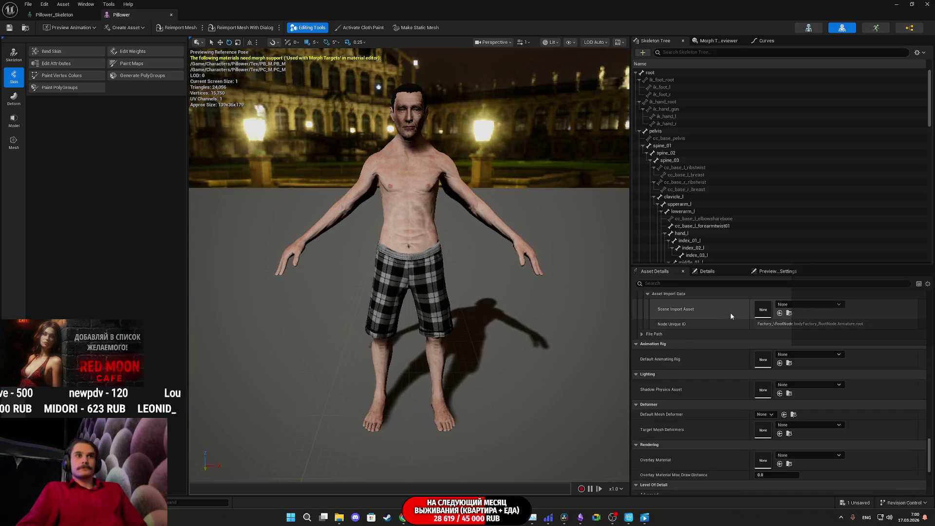
scroll(721, 331, up, 2)
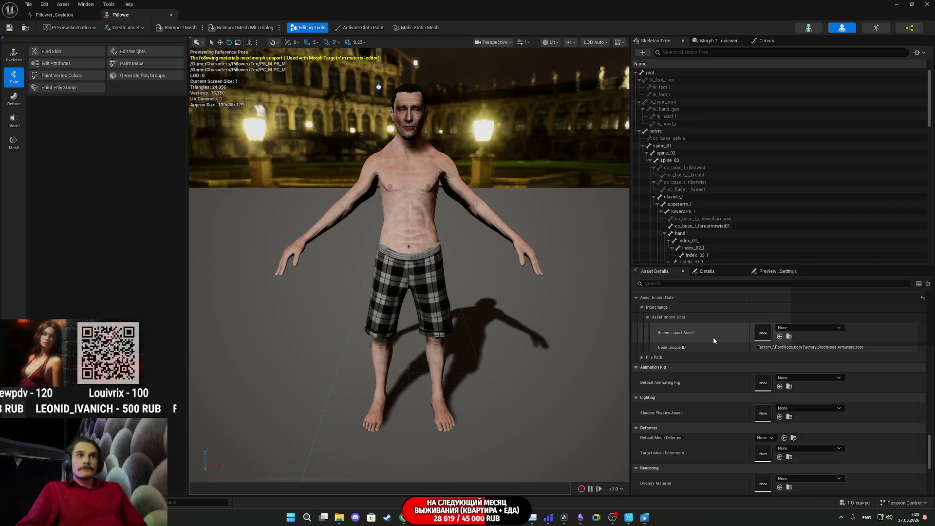
scroll(734, 341, down, 6)
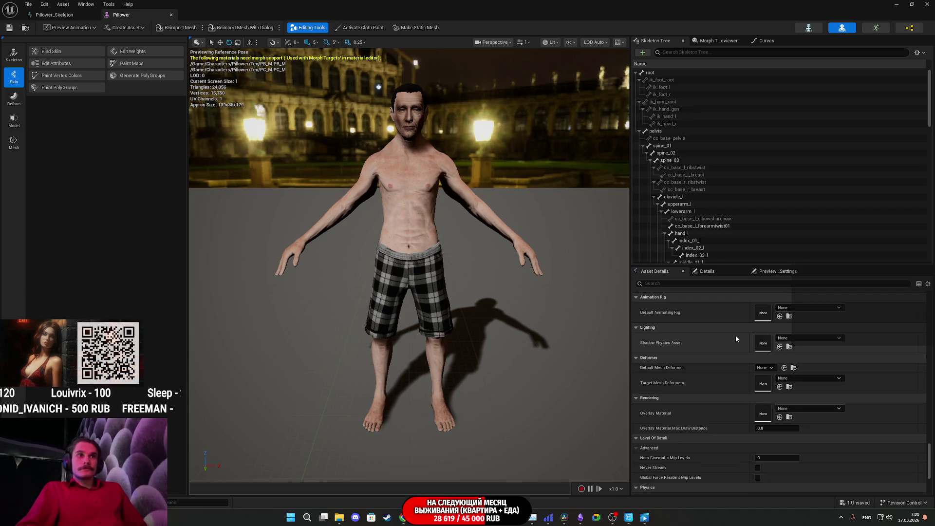
scroll(734, 337, down, 6)
click(9, 28)
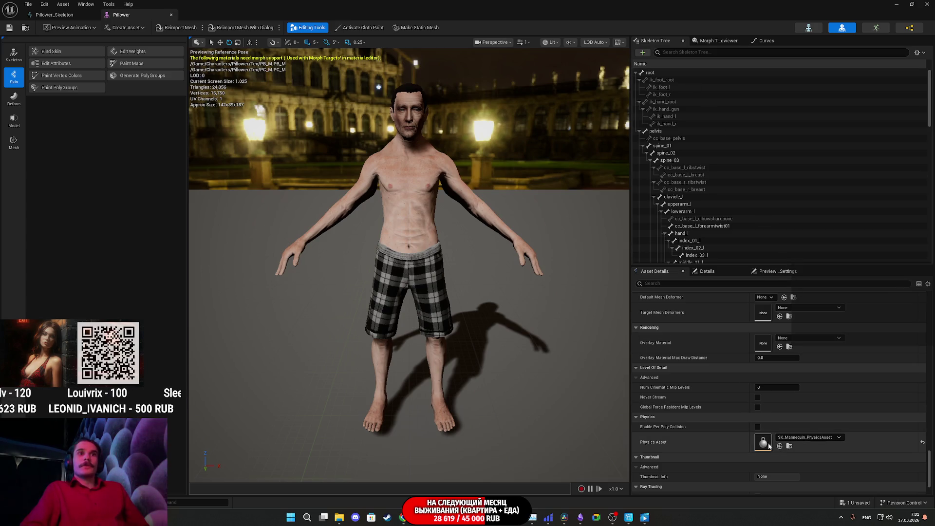
double_click(766, 441)
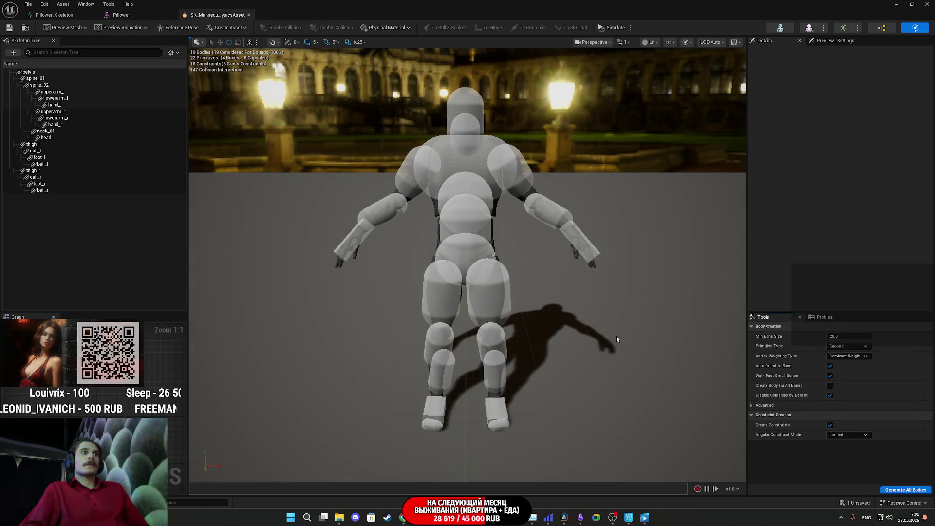
Run and stop a ragdoll simulation on the mannequin's collision bodies
drag(468, 263, 370, 263)
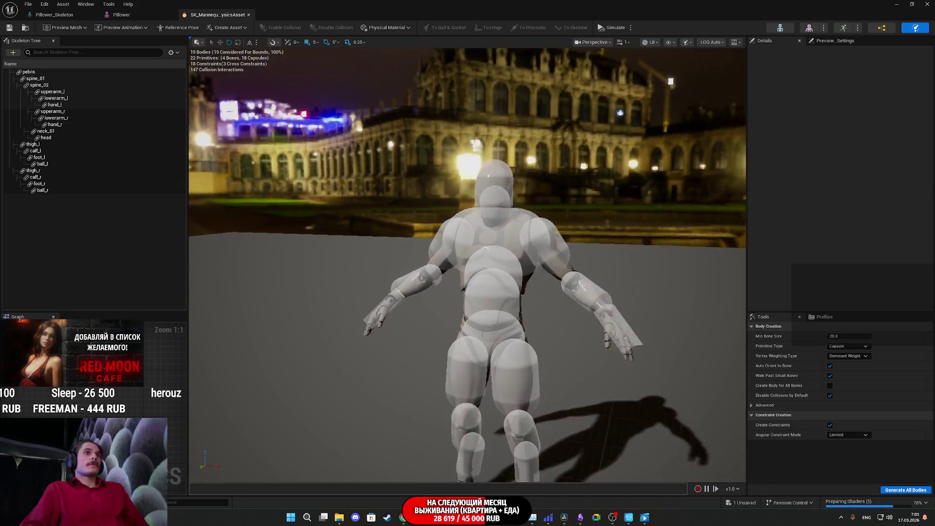
click(609, 29)
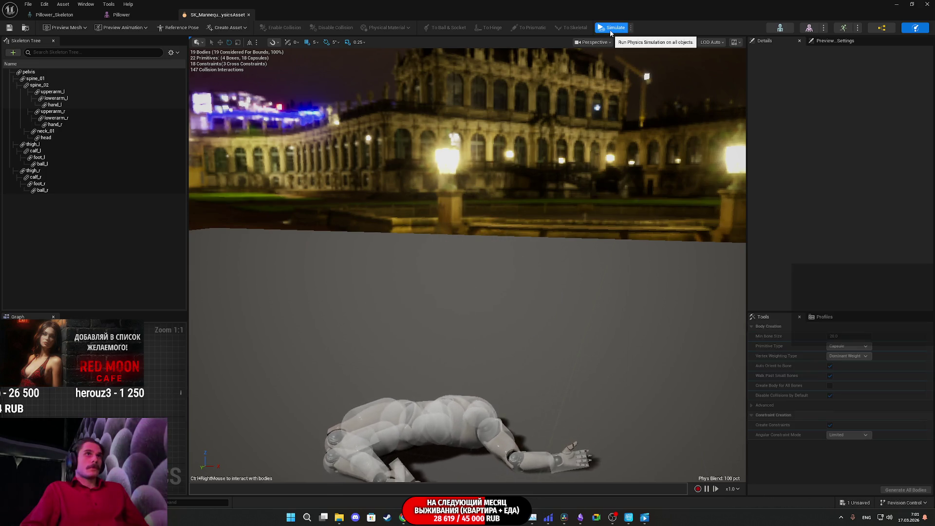
click(610, 30)
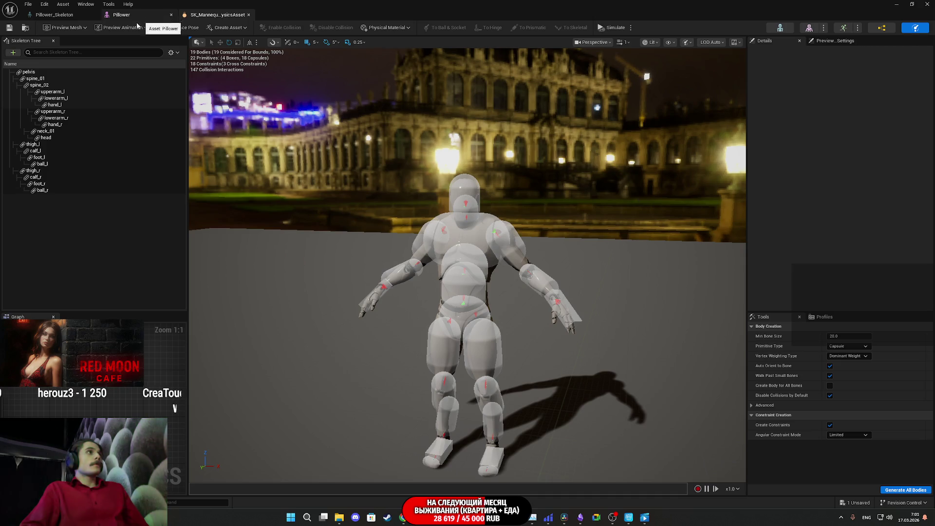
Set the preview mesh to Pillower and run the ragdoll simulation on it several times
click(120, 29)
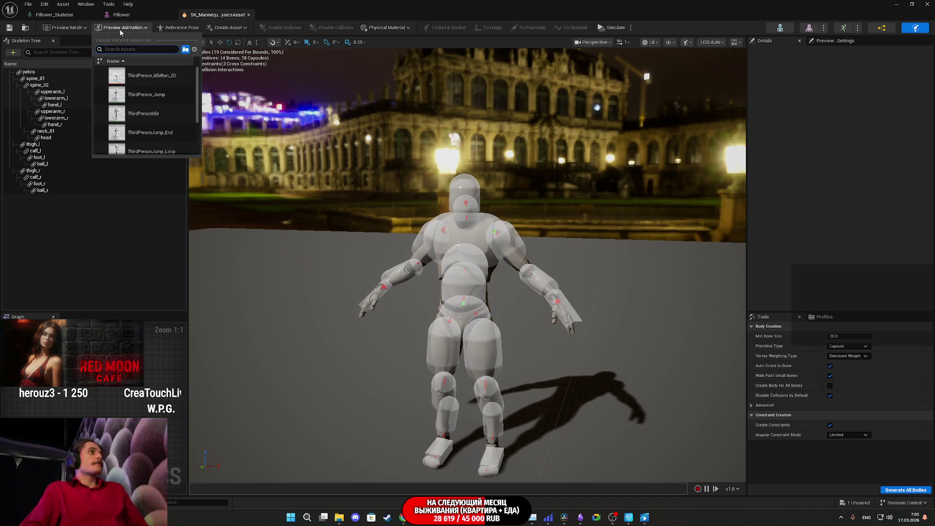
click(79, 28)
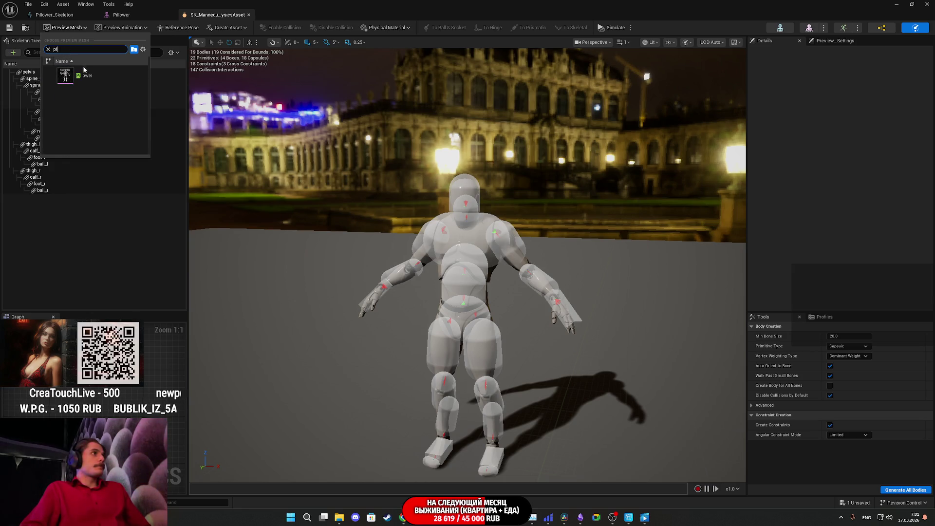
click(92, 76)
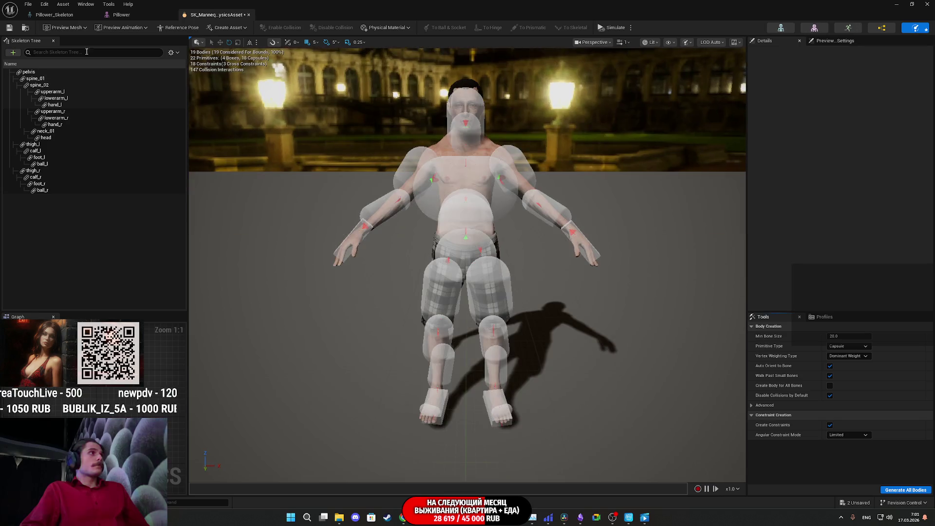
click(616, 28)
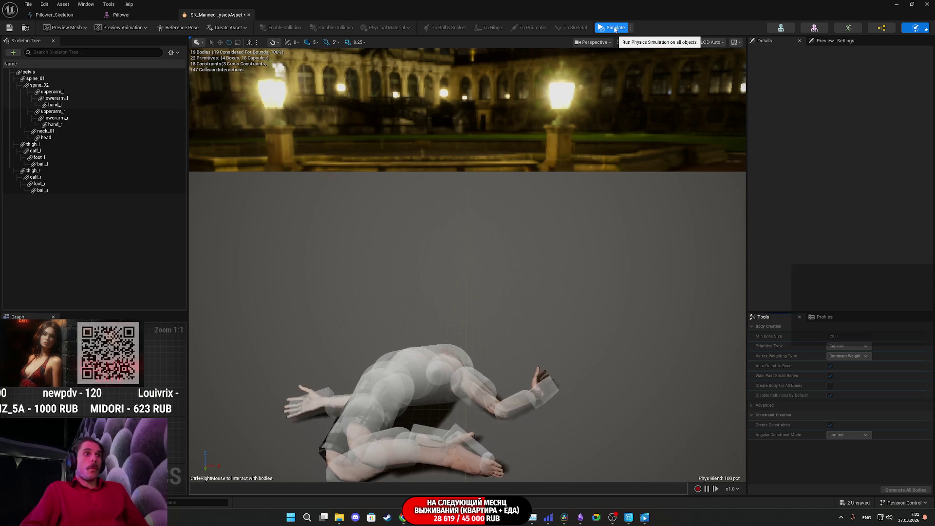
click(615, 28)
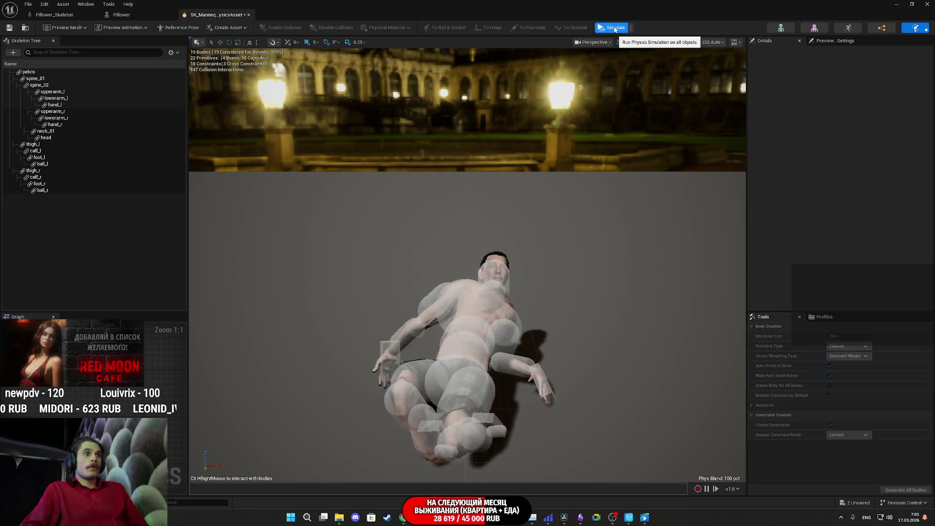
click(616, 28)
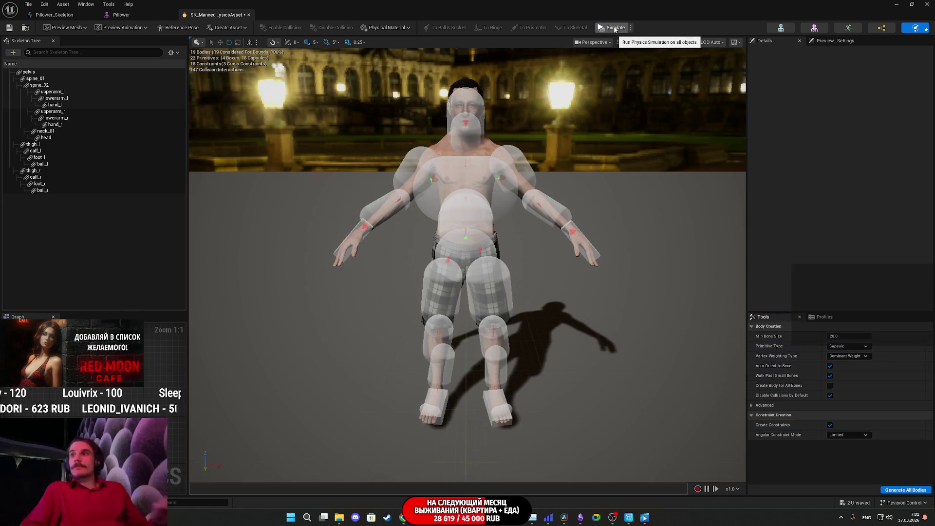
Dismiss the preview mesh list and close the physics asset editor
click(71, 29)
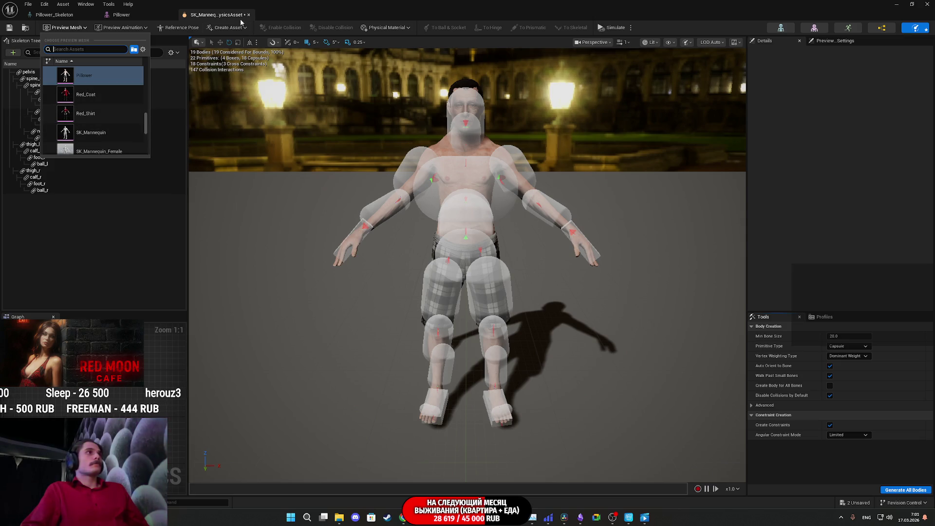
click(219, 15)
click(248, 15)
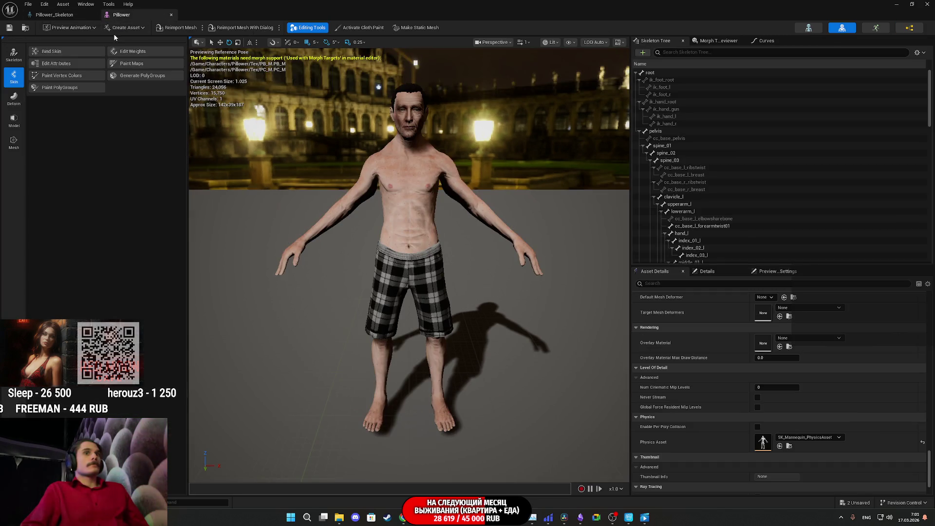
Close the Pillower asset editor window and switch to the Twitch stream dashboard
click(64, 15)
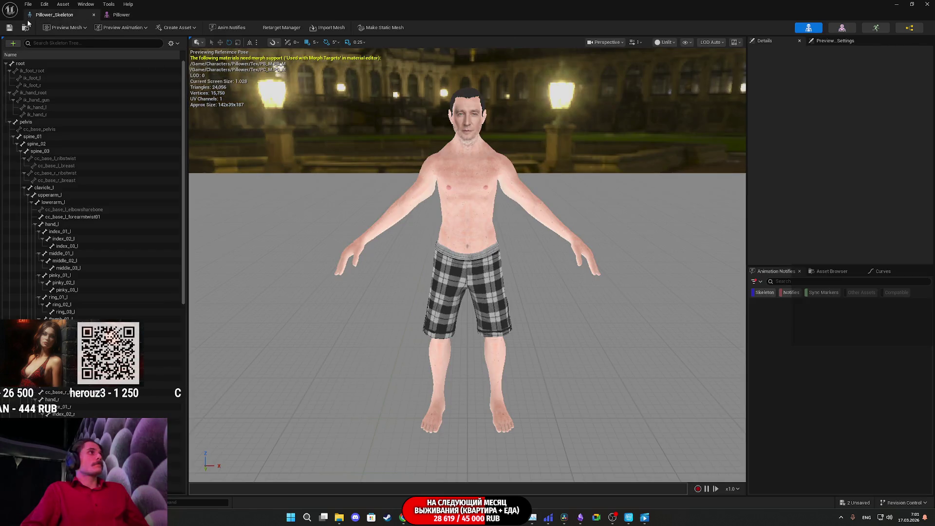
click(929, 4)
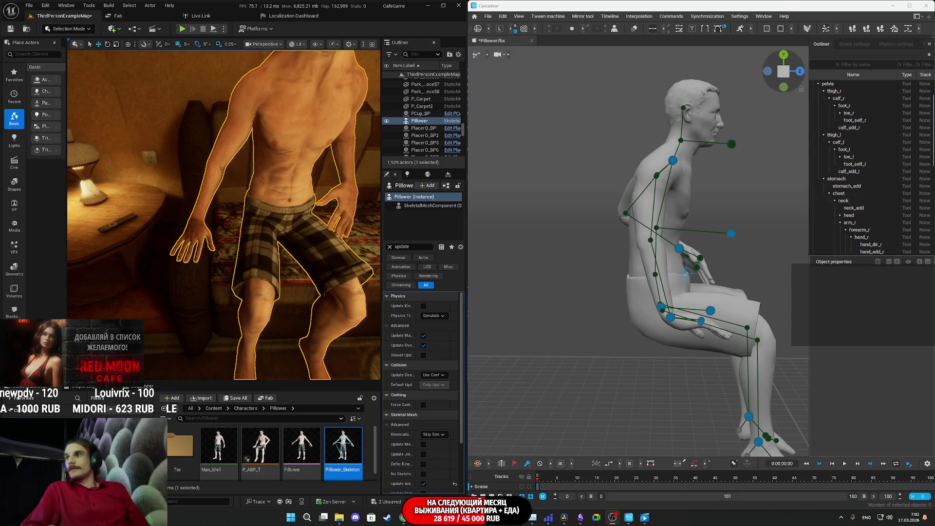
key(alt+Tab)
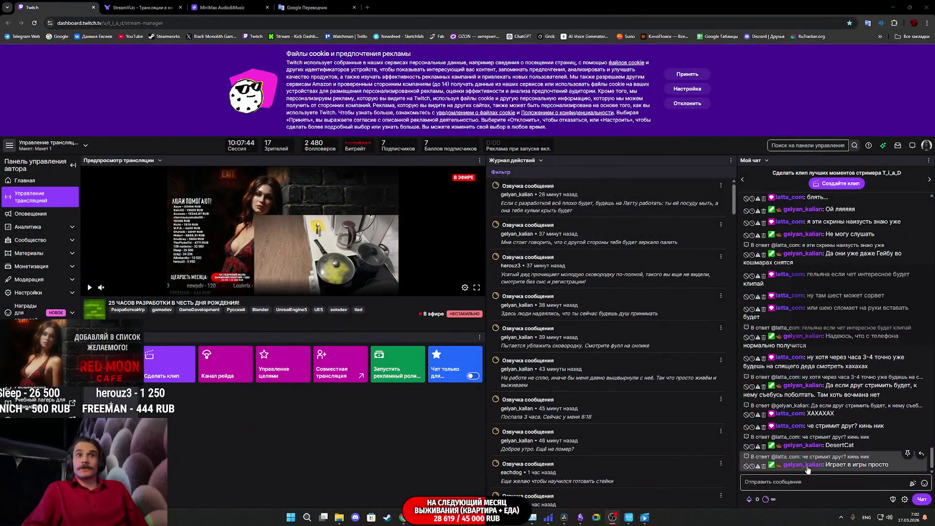
Bring back Cascadeur and the Unreal level, orbiting to view the seated character from the side
click(628, 517)
click(435, 474)
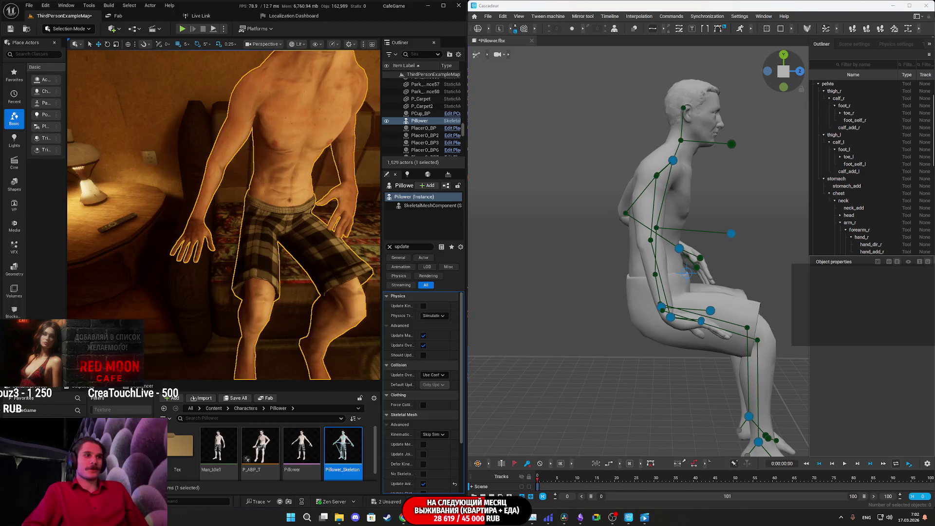
drag(310, 307, 311, 307)
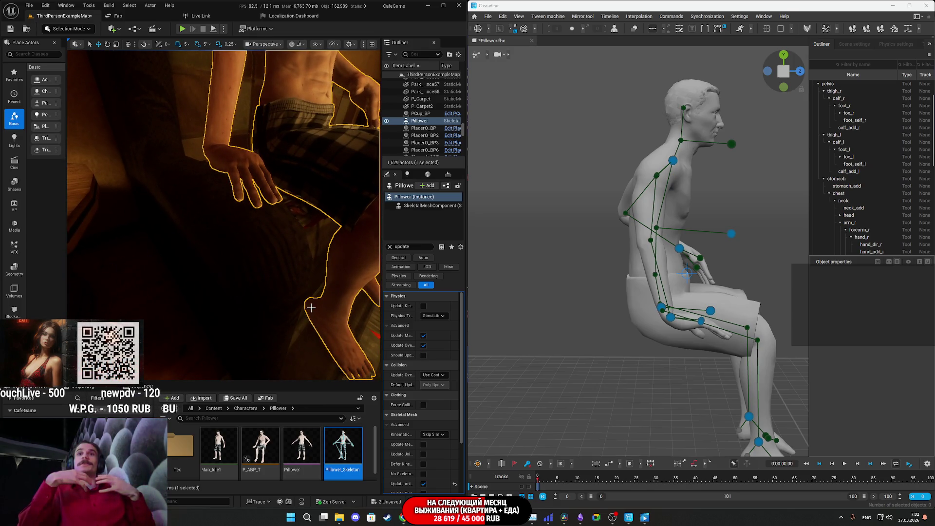
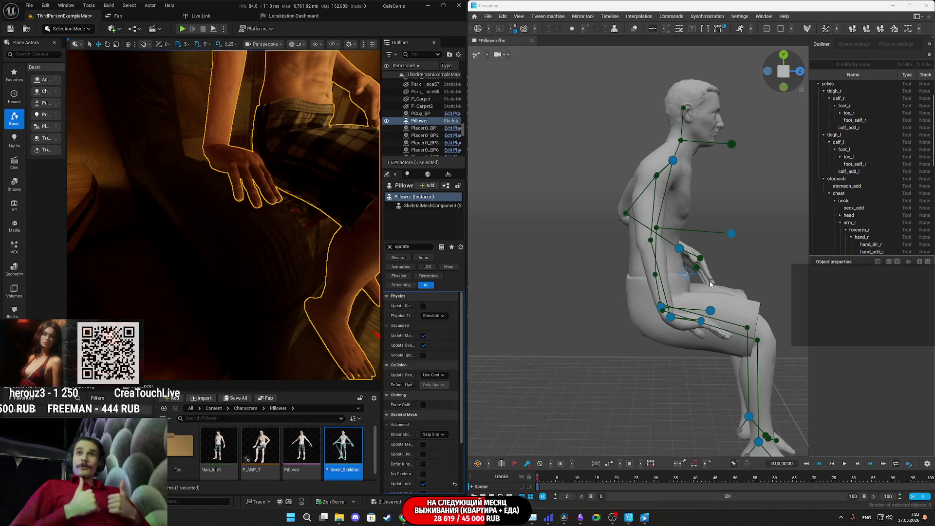
Orbit around the seated Pillower rig, then snap to the view cube's front view
drag(762, 270, 692, 289)
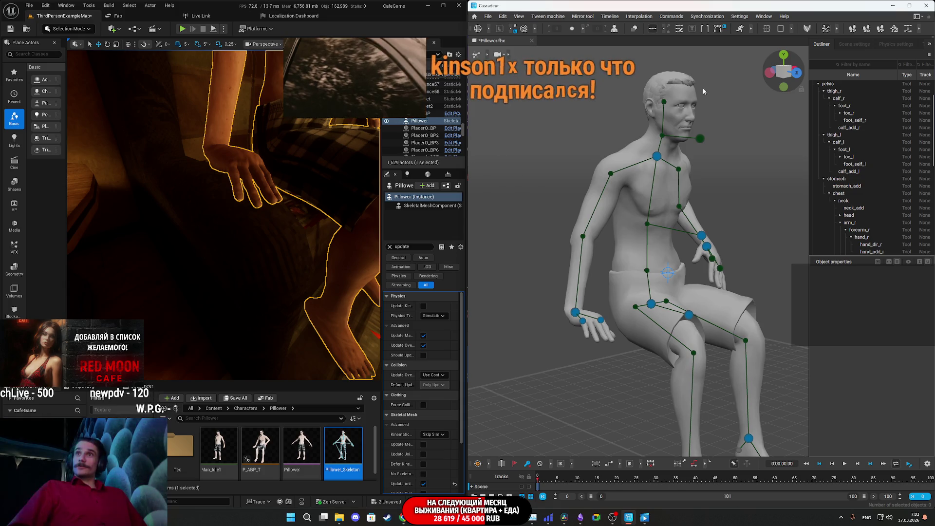
click(796, 72)
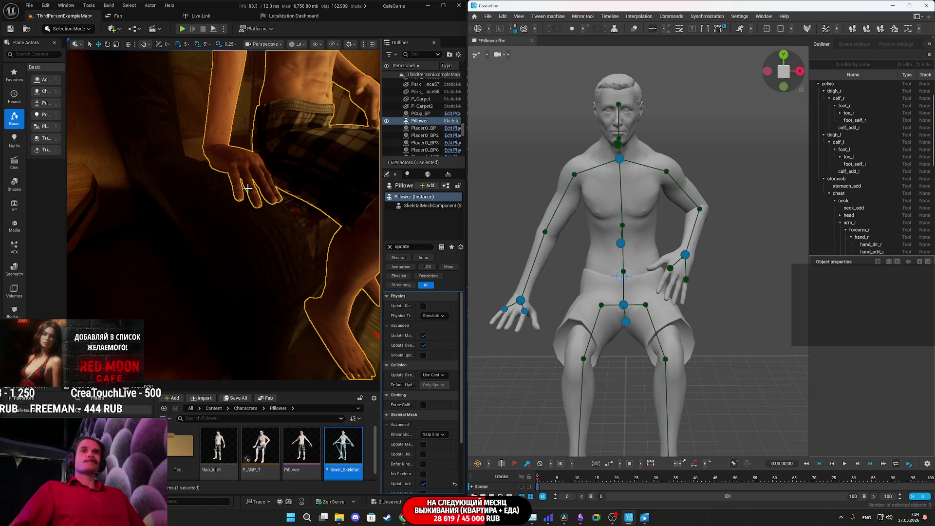
Navigate the Unreal view from the character's feet up to a close side view of his torso and shorts
drag(248, 188, 248, 188)
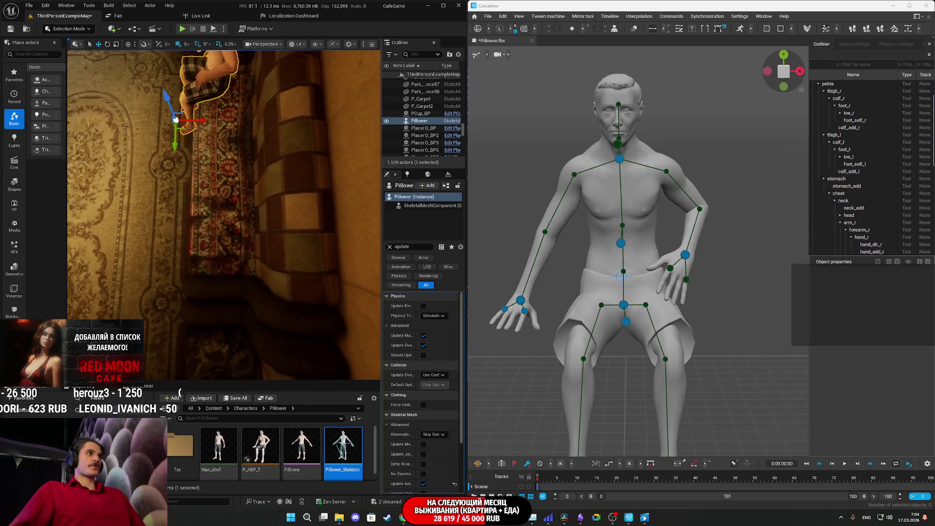
scroll(224, 214, down, 5)
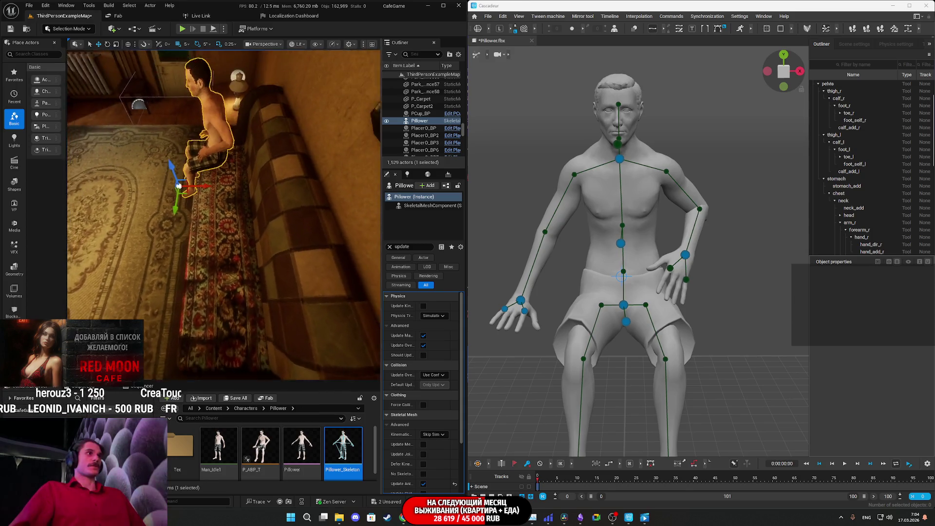
scroll(224, 214, up, 6)
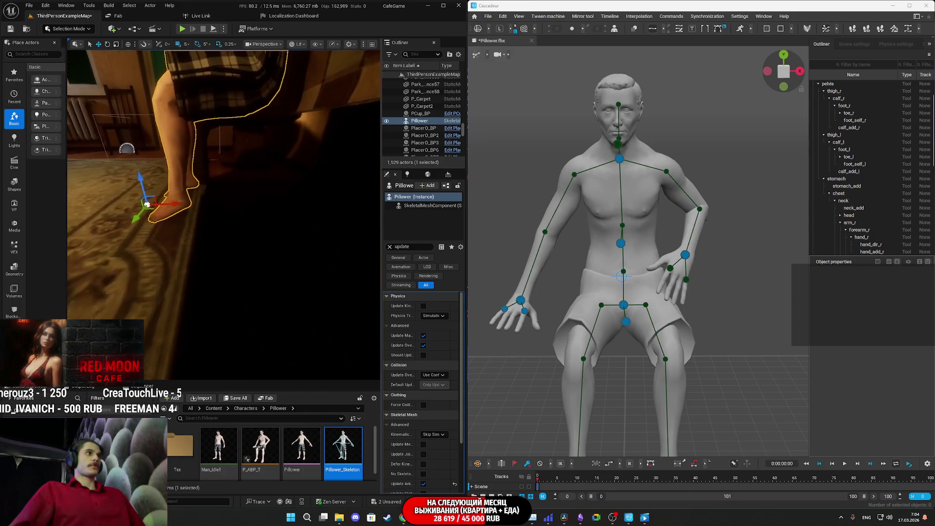
scroll(224, 214, down, 3)
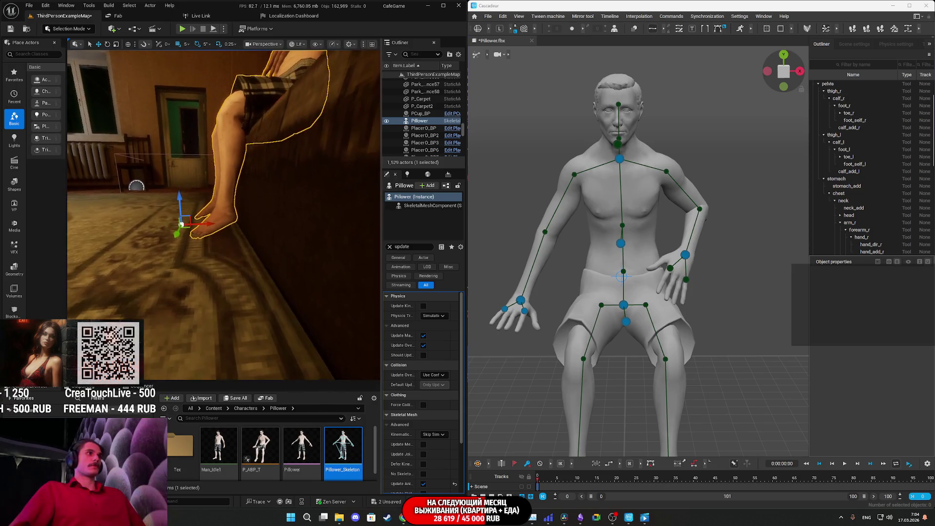
drag(249, 186, 249, 186)
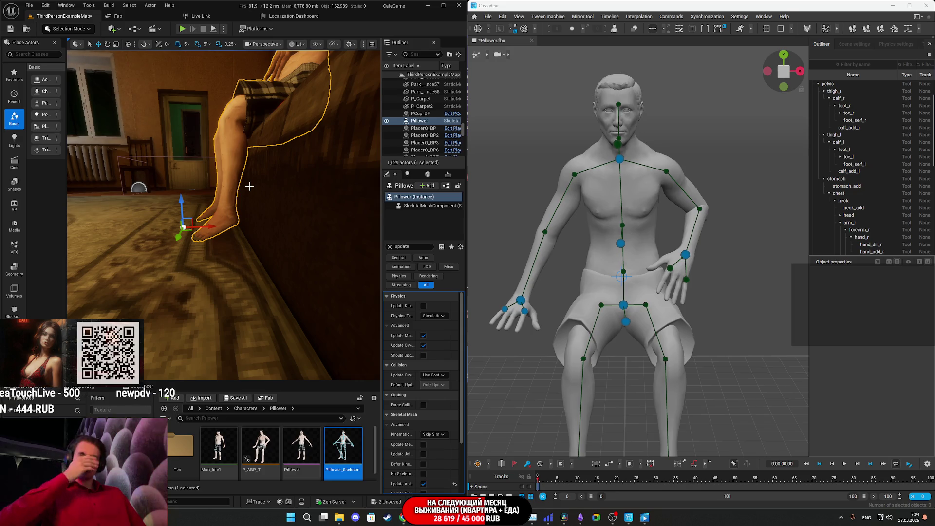
drag(249, 189, 233, 176)
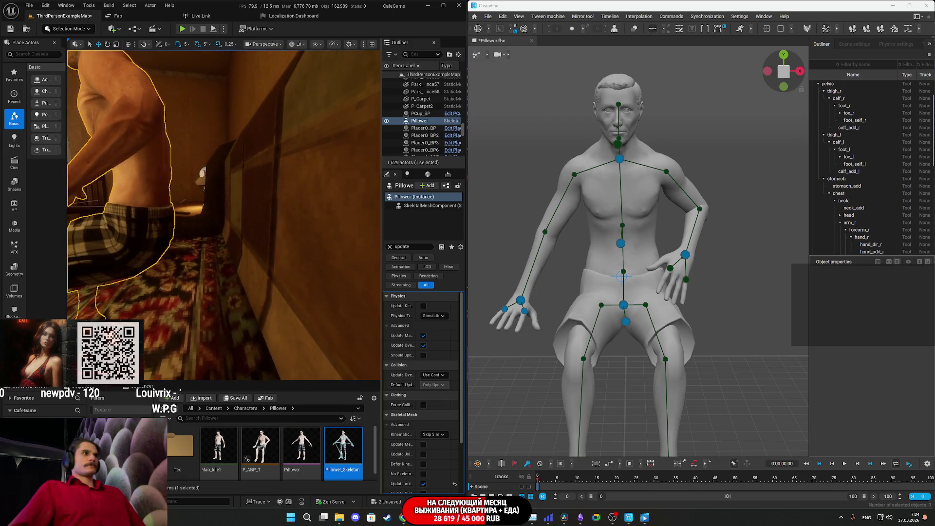
Select the pelvis and slide it along X with the move gizmo so the character leans back
click(623, 305)
drag(695, 331, 730, 316)
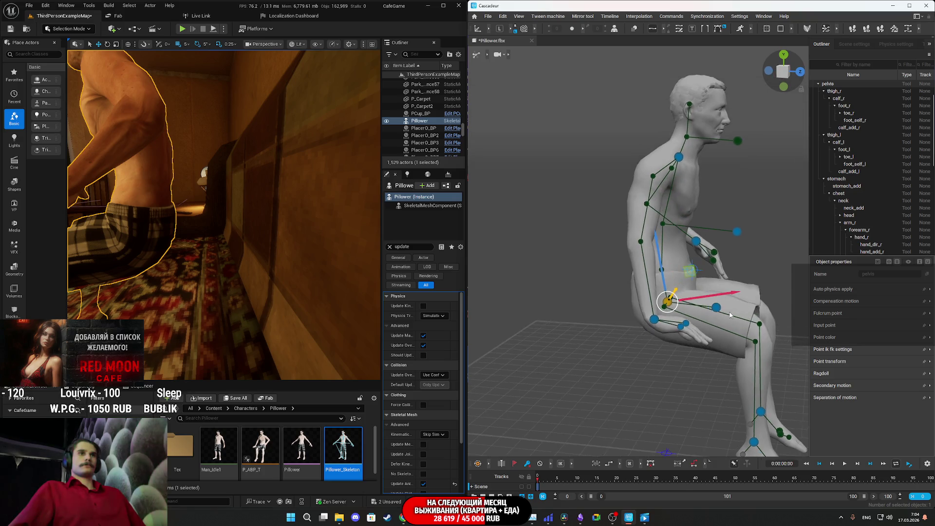
click(499, 28)
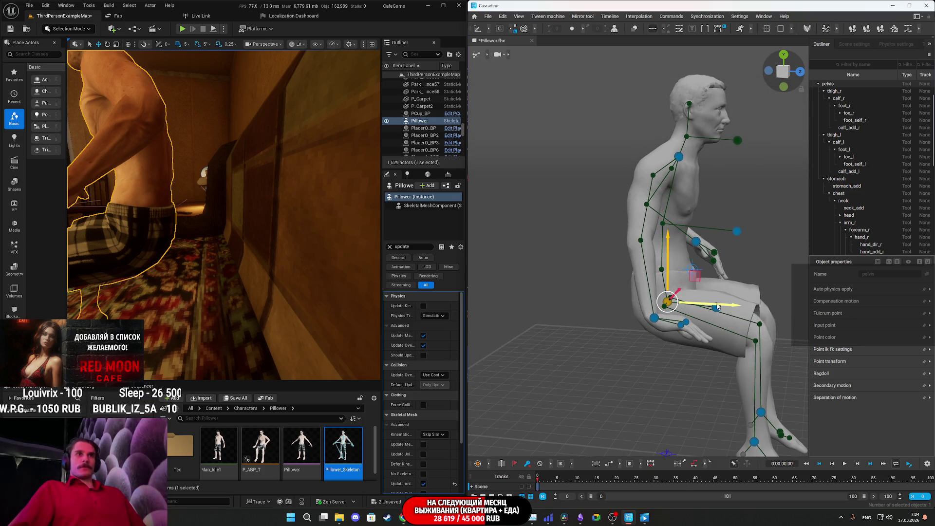
mouse_move(729, 308)
mouse_down()
mouse_move(677, 307)
mouse_move(694, 307)
mouse_up()
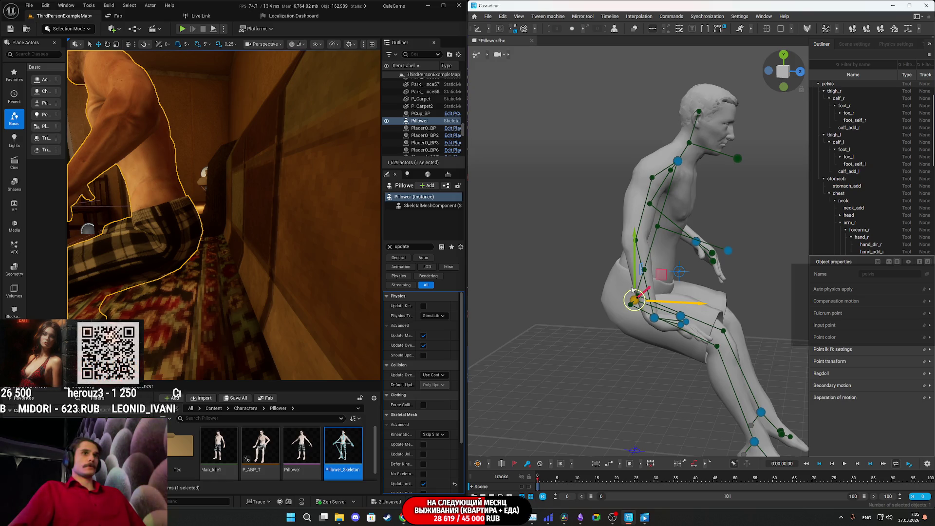
Pull the neck point back to recline the torso, undo it, and recentre on the feet
click(677, 162)
mouse_move(739, 162)
mouse_down()
mouse_move(635, 144)
mouse_move(648, 151)
mouse_move(665, 150)
mouse_move(625, 135)
mouse_move(608, 142)
mouse_move(651, 175)
mouse_up()
key(Escape)
drag(224, 214, 185, 224)
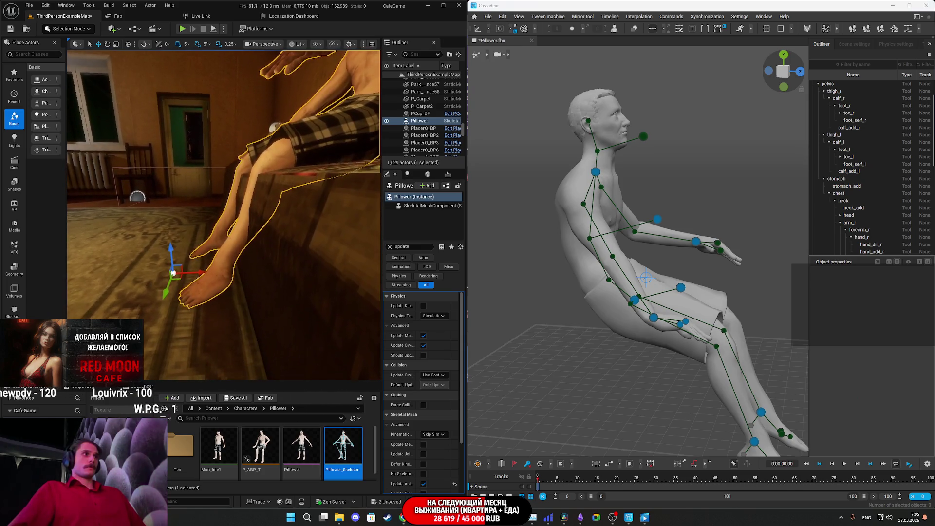
key(ctrl+z)
mouse_move(780, 382)
mouse_down()
mouse_move(788, 389)
mouse_move(723, 363)
mouse_move(697, 285)
mouse_move(707, 350)
mouse_up()
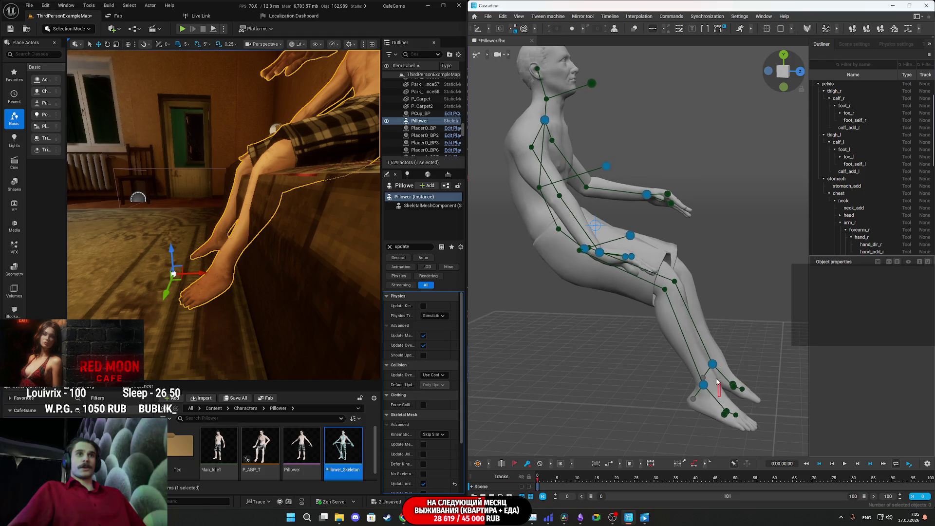
click(715, 378)
Drag the foot_l point forward to extend the leg, then view the whole seated character
drag(772, 358, 787, 348)
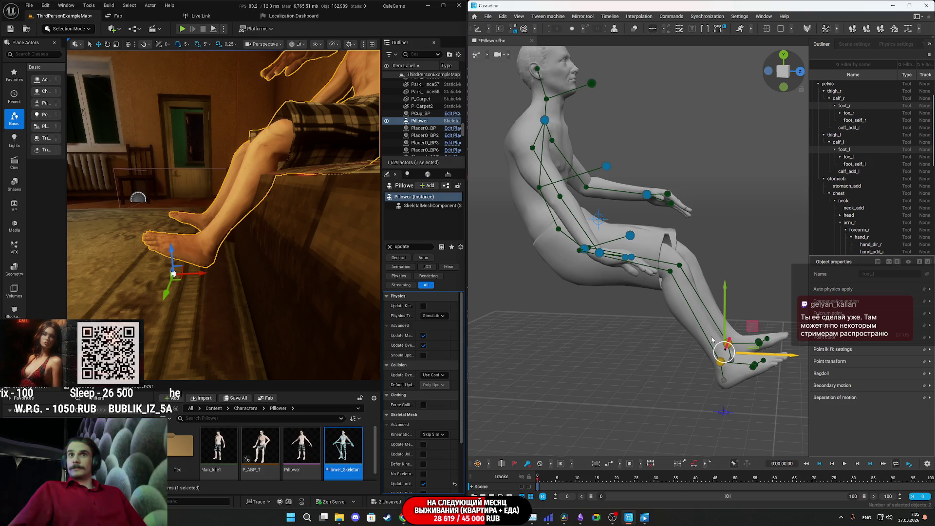
mouse_move(242, 235)
mouse_down()
mouse_move(217, 211)
mouse_move(216, 182)
mouse_move(197, 172)
mouse_up()
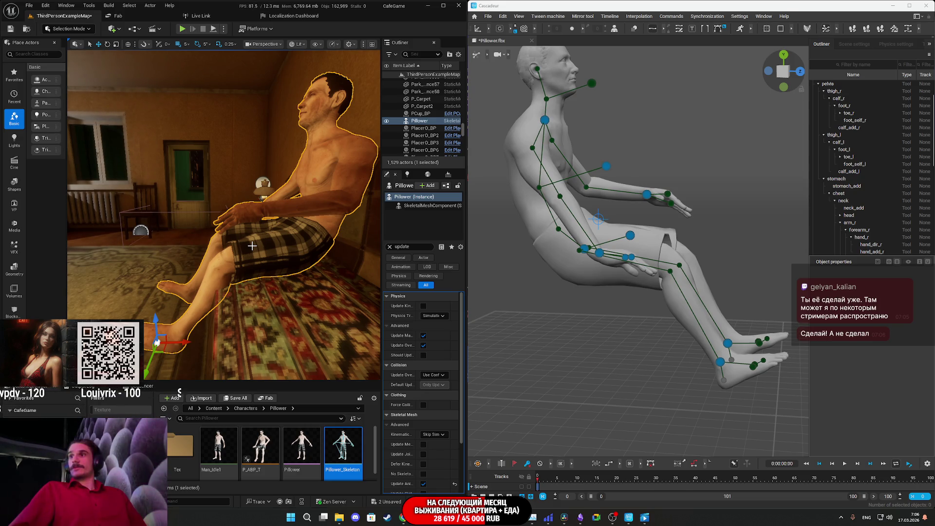
drag(267, 242, 312, 241)
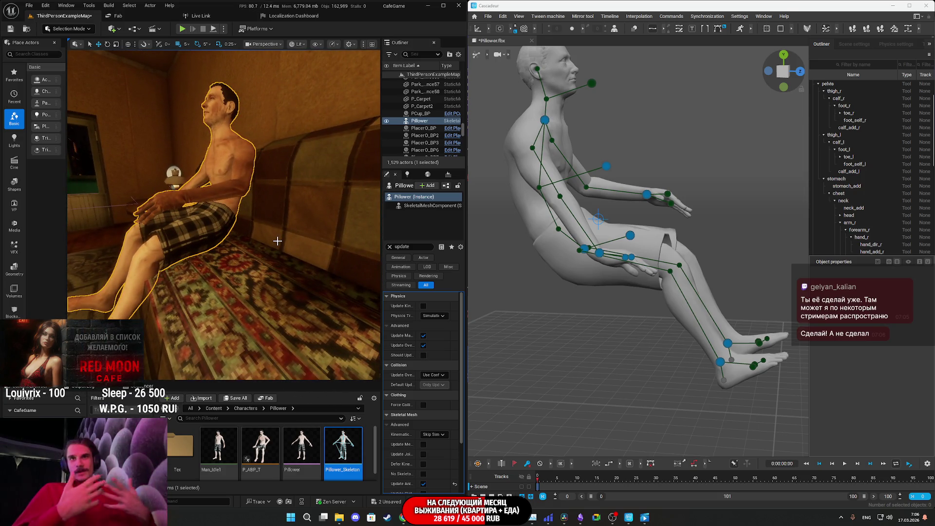
Fly the camera in front of the sofa to face the character, and pick the right hand point
mouse_move(276, 248)
mouse_down()
mouse_move(280, 258)
mouse_move(270, 244)
mouse_move(234, 246)
mouse_up()
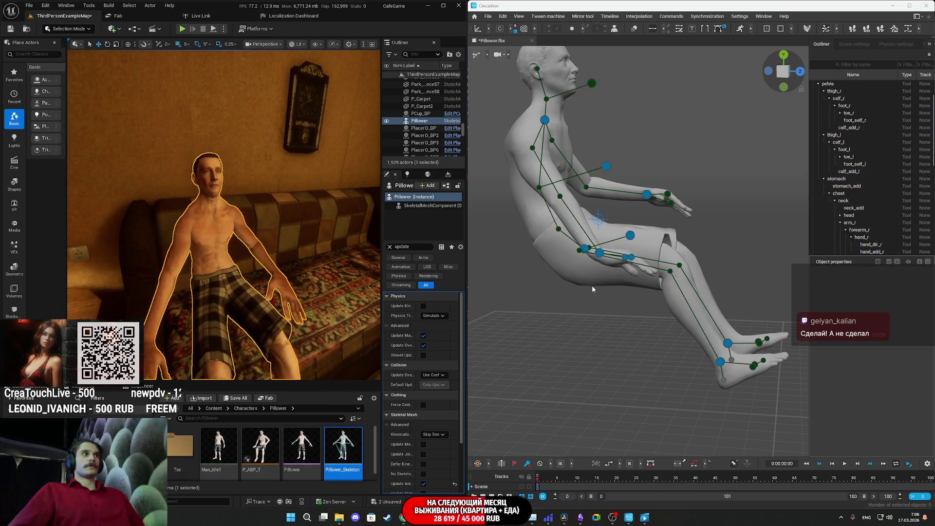
click(604, 259)
Reselect the hand_r point and nudge it slightly along the hip
mouse_move(604, 259)
mouse_down()
mouse_move(677, 274)
mouse_move(626, 272)
mouse_up()
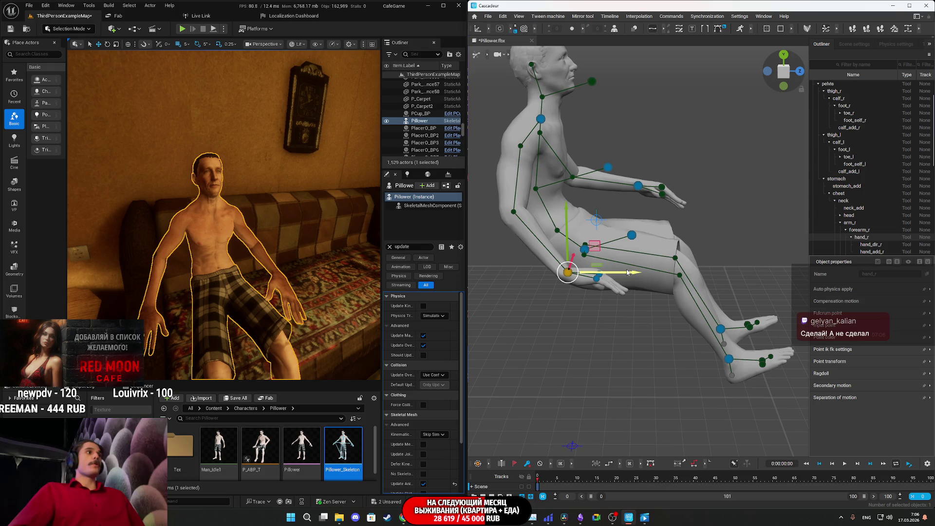
click(630, 227)
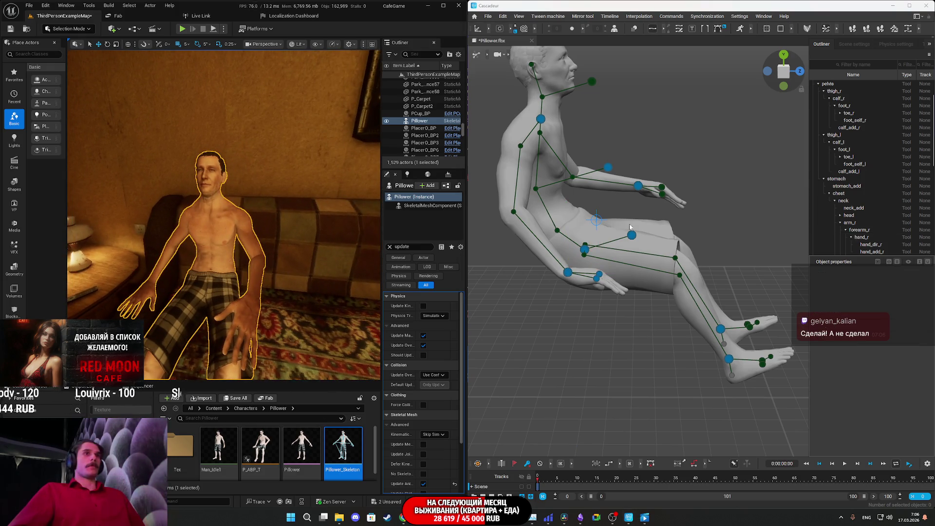
click(639, 187)
mouse_move(639, 187)
mouse_down()
mouse_move(571, 215)
mouse_move(704, 193)
mouse_move(684, 172)
mouse_move(704, 195)
mouse_move(703, 232)
mouse_move(762, 316)
mouse_move(710, 251)
mouse_move(673, 305)
mouse_move(706, 270)
mouse_move(650, 220)
mouse_move(609, 241)
mouse_up()
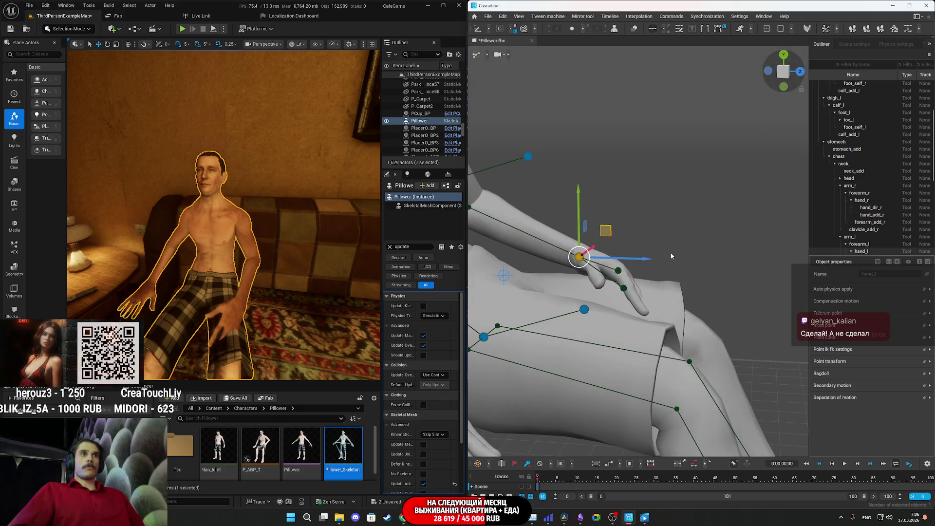
mouse_move(670, 253)
mouse_down()
mouse_move(604, 276)
mouse_move(607, 285)
mouse_up()
Rotate the right hand in Local space so it lies flat on the hip and thigh
key(e)
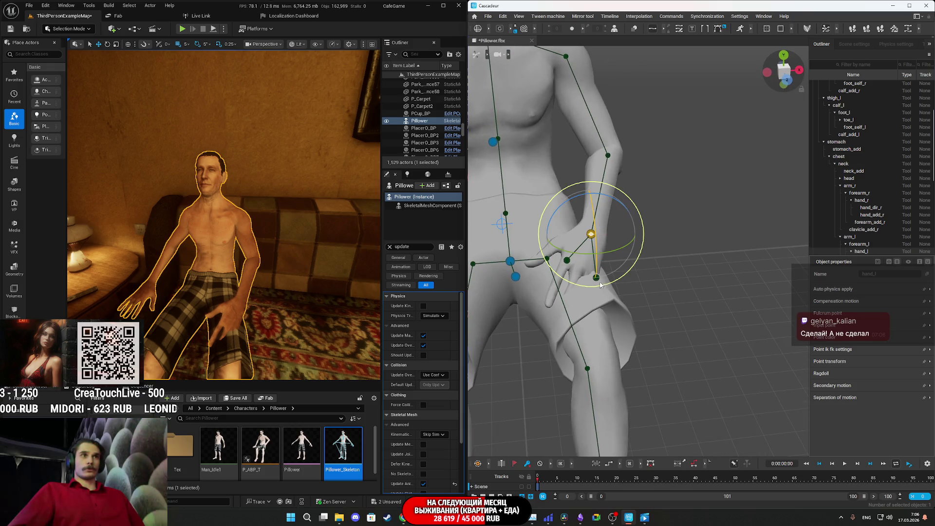
click(500, 28)
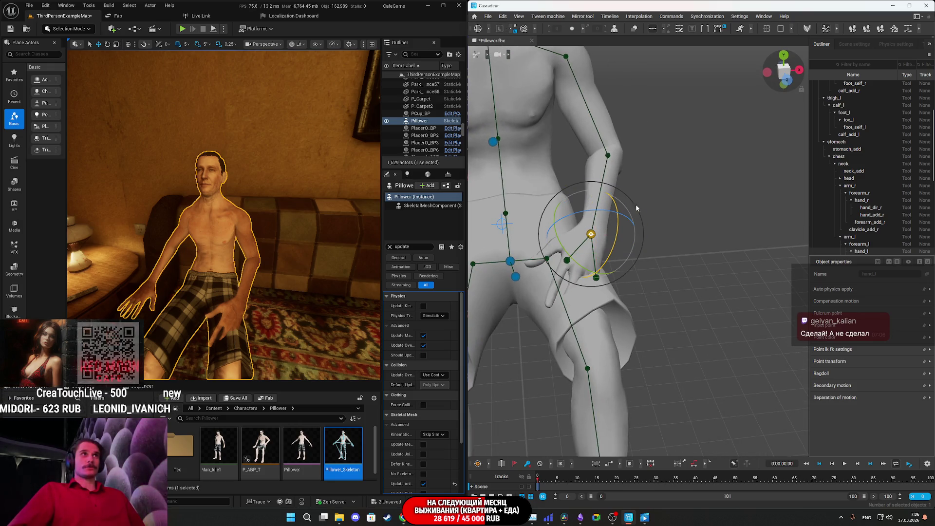
mouse_move(613, 265)
mouse_down()
mouse_move(626, 292)
mouse_move(657, 264)
mouse_move(574, 226)
mouse_move(536, 236)
mouse_move(553, 256)
mouse_up()
scroll(553, 256, up, 2)
key(w)
mouse_move(623, 273)
mouse_down()
mouse_move(639, 291)
mouse_move(623, 306)
mouse_up()
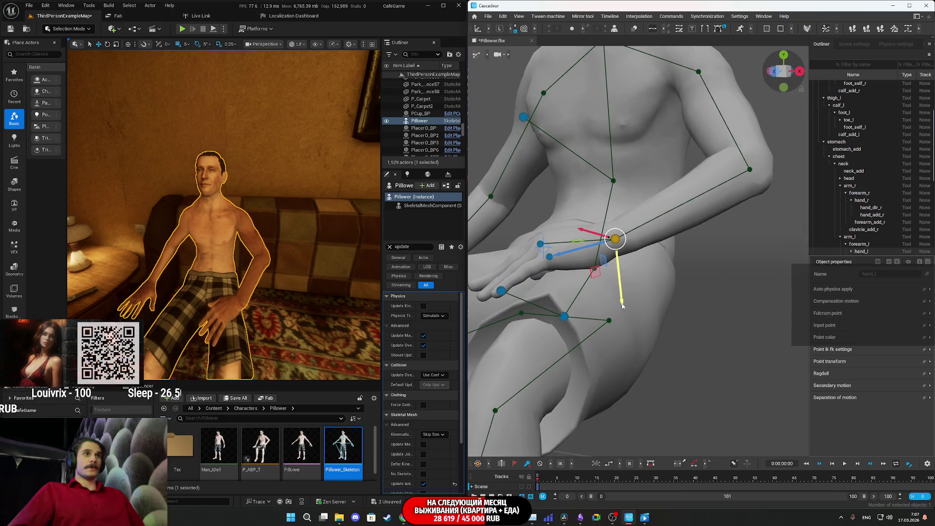
mouse_move(559, 262)
mouse_down()
mouse_move(604, 300)
mouse_move(600, 281)
mouse_move(560, 266)
mouse_move(582, 290)
mouse_move(708, 330)
mouse_move(549, 307)
mouse_move(543, 265)
mouse_up()
Tilt the hand_dir_l point along its yellow axis and raise the hand controller slightly
click(541, 257)
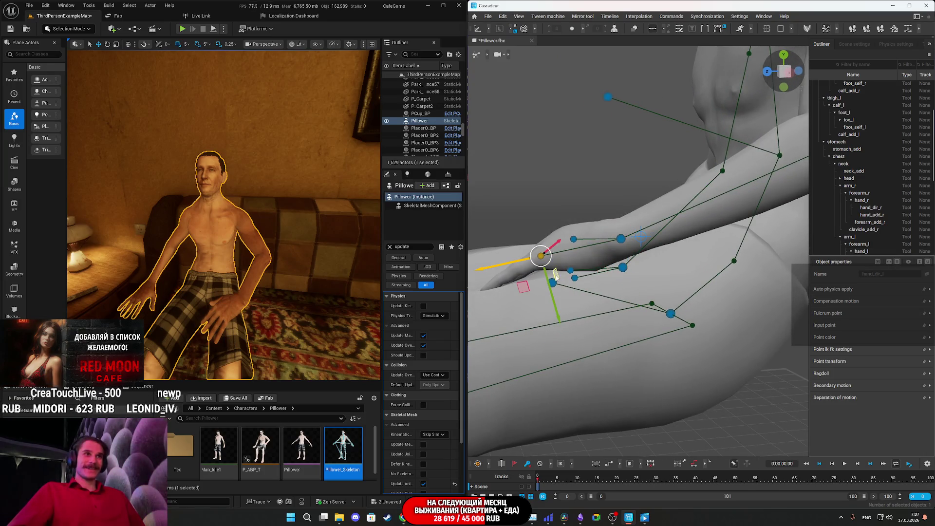
mouse_move(558, 319)
mouse_down()
mouse_move(649, 309)
mouse_move(642, 279)
mouse_move(636, 299)
mouse_up()
mouse_move(581, 331)
mouse_down()
mouse_move(643, 302)
mouse_move(667, 309)
mouse_move(674, 342)
mouse_up()
Tweak hand_add_l, reframe the character, and select direction_controller_head
click(660, 292)
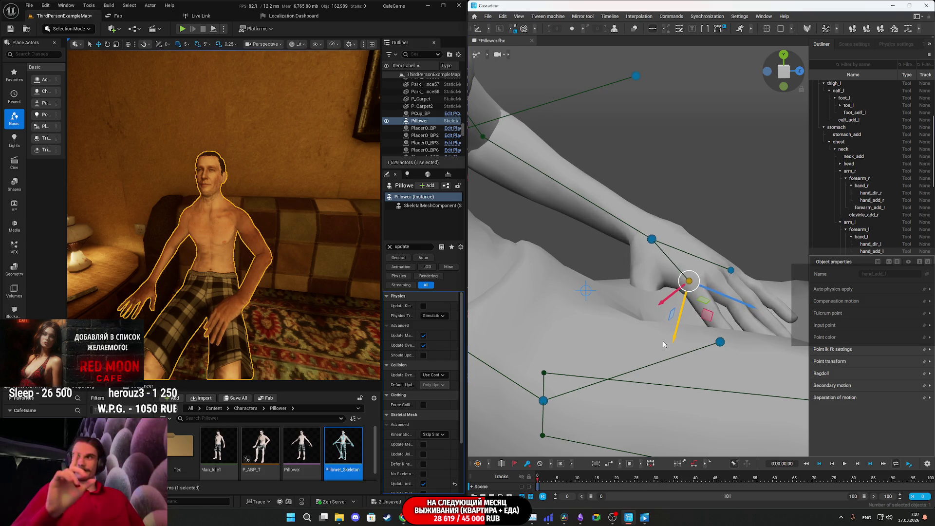
drag(631, 332, 748, 107)
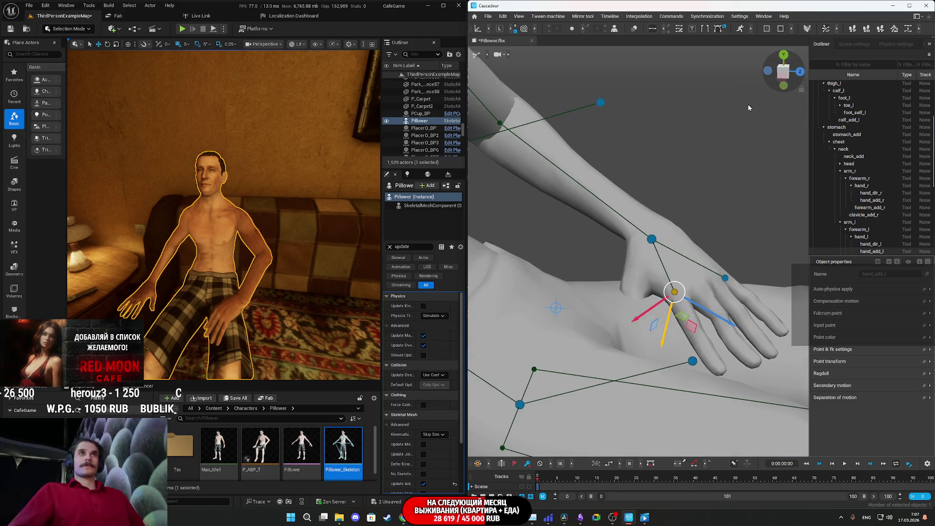
click(788, 73)
drag(788, 73, 595, 141)
click(579, 102)
mouse_move(579, 102)
mouse_down()
mouse_move(565, 142)
mouse_move(496, 146)
mouse_up()
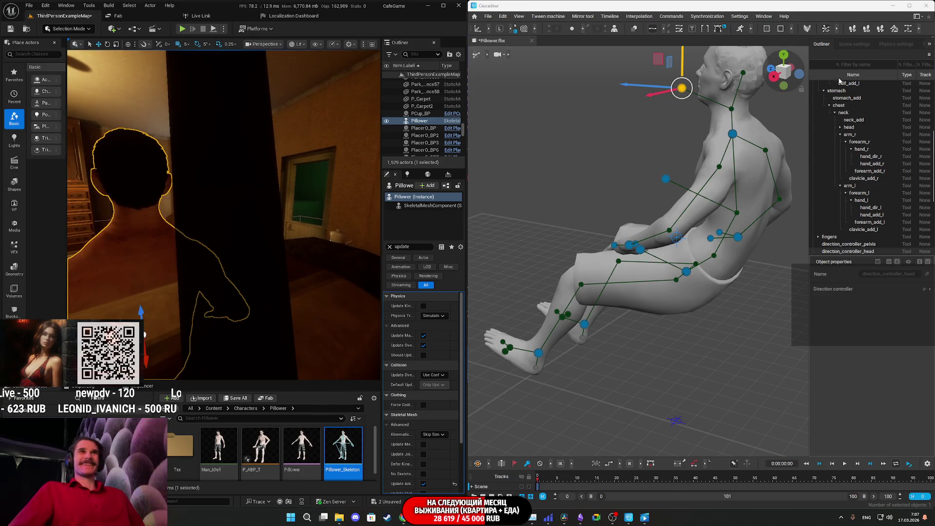
Drag the head direction controller down along Y so the head bends forward, then deselect
drag(682, 58, 685, 79)
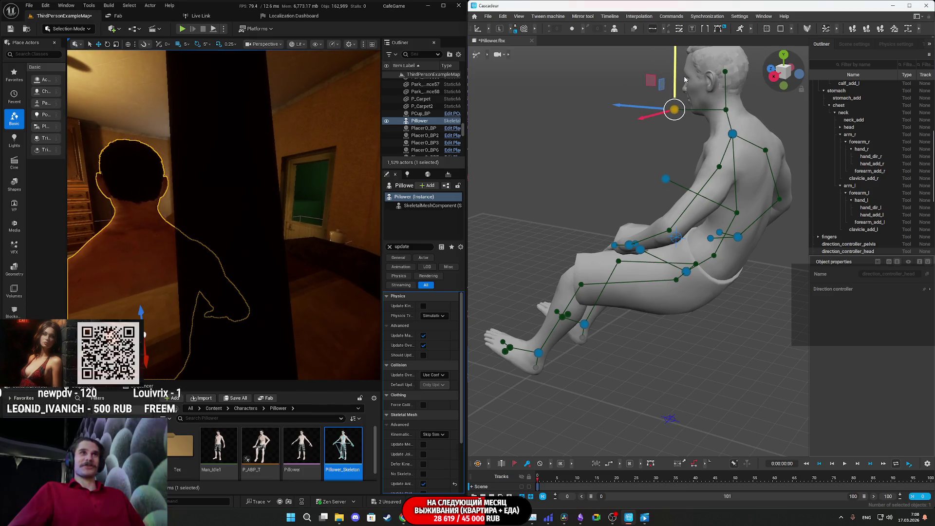
key(Escape)
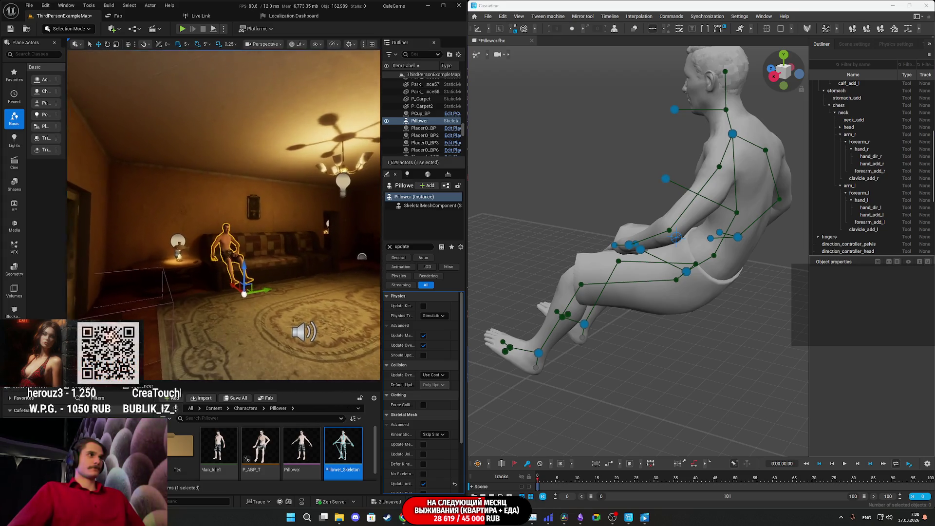
key(f)
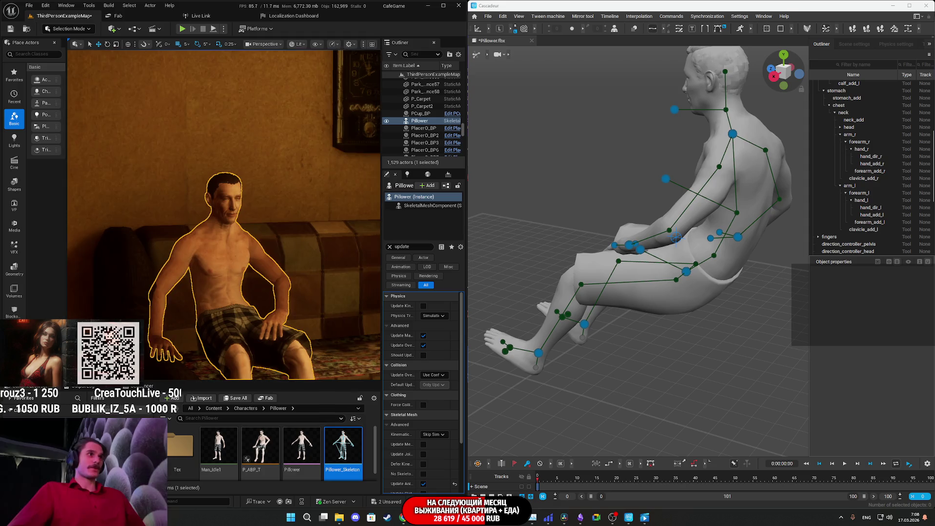
scroll(224, 214, down, 5)
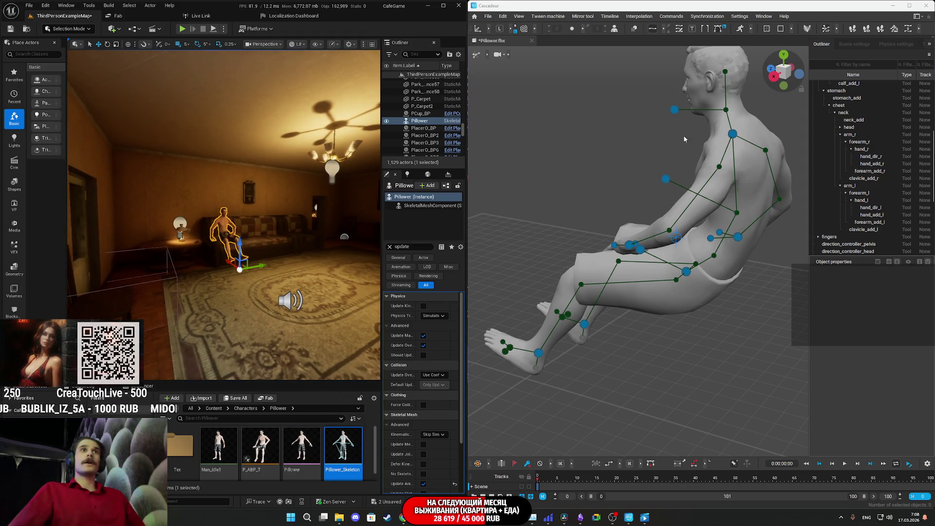
mouse_move(665, 148)
mouse_down()
mouse_move(633, 182)
mouse_move(638, 141)
mouse_move(669, 135)
mouse_up()
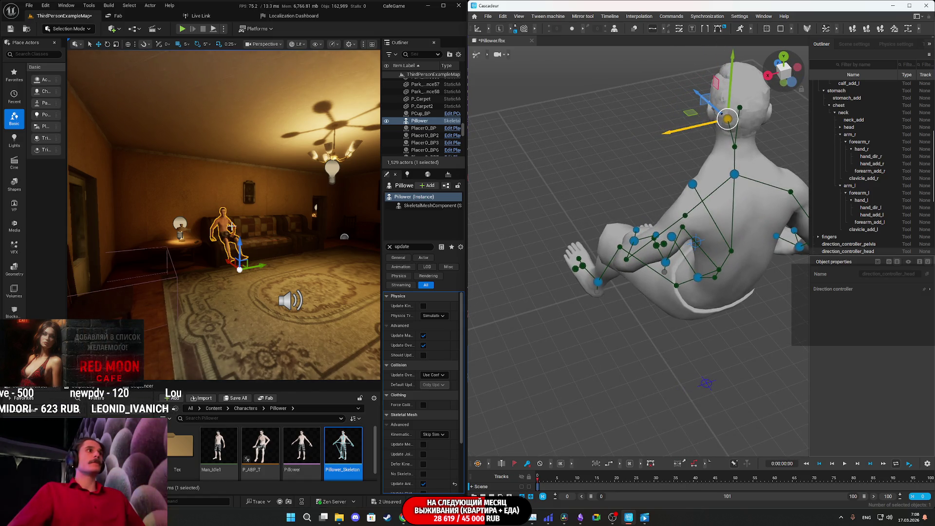
scroll(232, 226, up, 10)
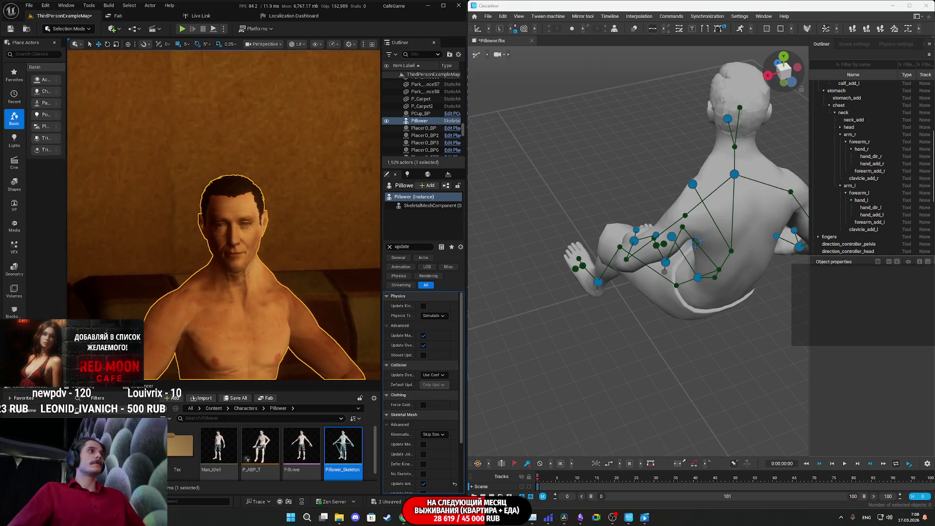
scroll(232, 226, down, 10)
click(727, 118)
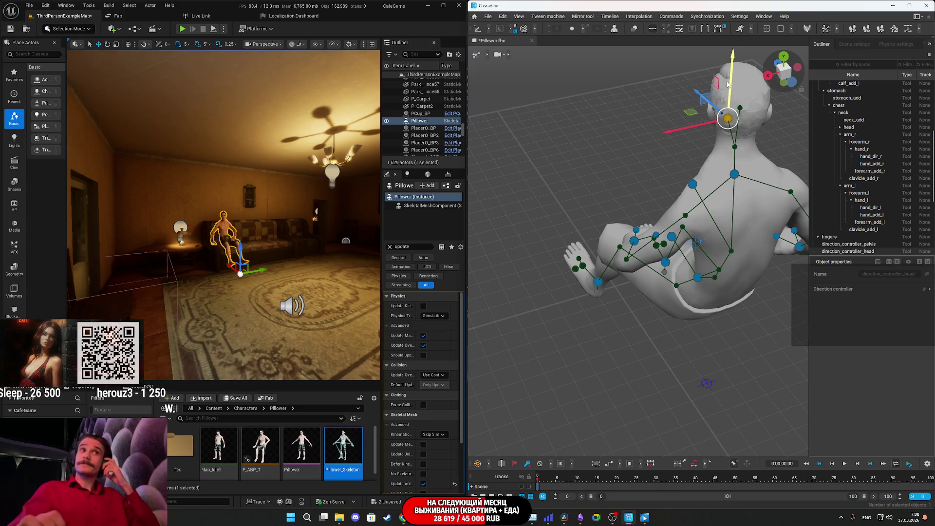
key(f)
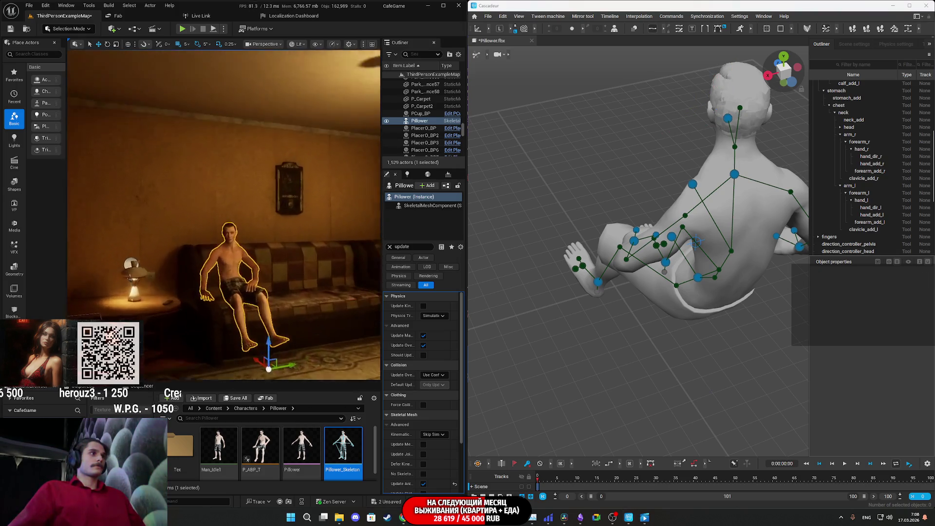
scroll(224, 214, up, 3)
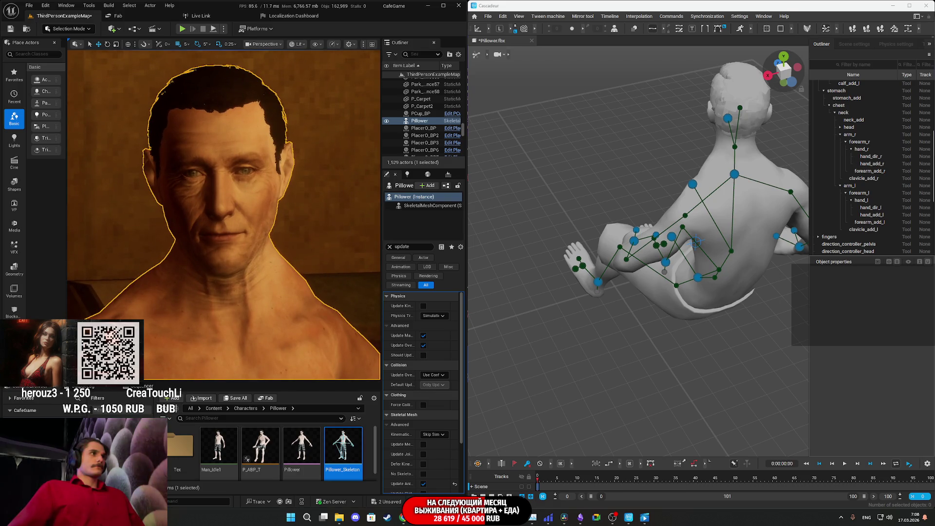
scroll(224, 214, down, 10)
scroll(224, 214, up, 8)
scroll(224, 214, down, 10)
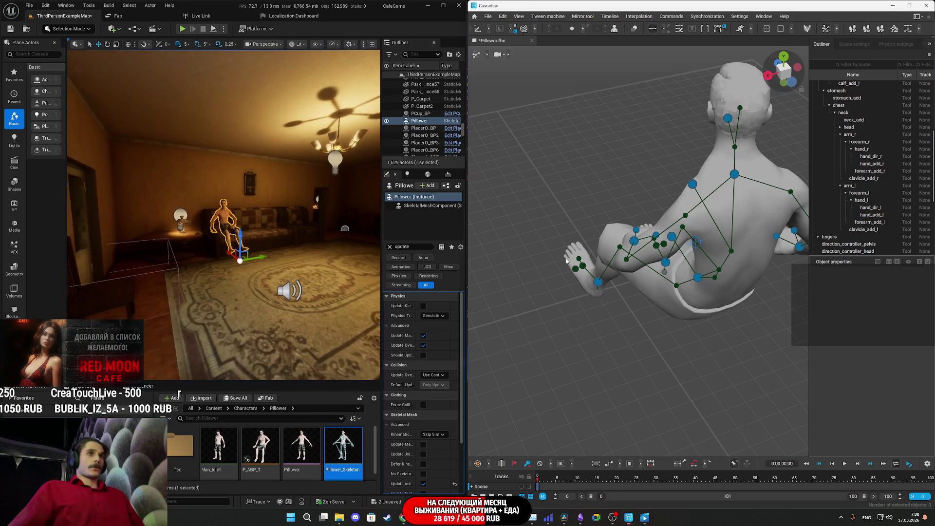
scroll(224, 214, up, 10)
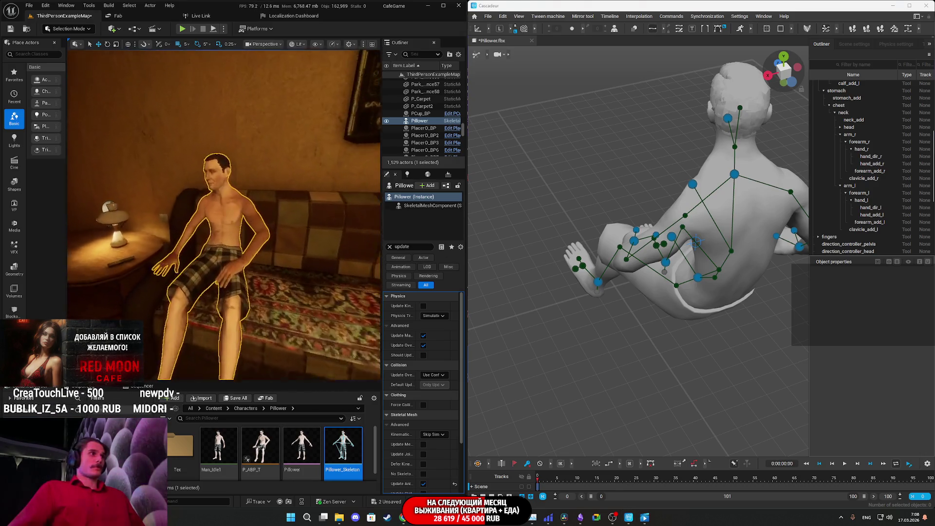
scroll(224, 215, up, 2)
scroll(224, 214, down, 4)
drag(224, 214, 146, 215)
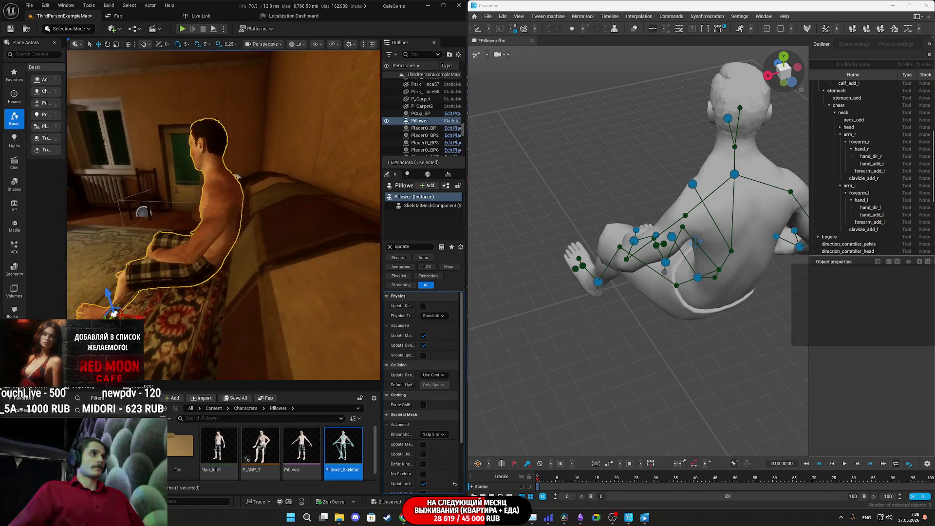
scroll(224, 214, up, 5)
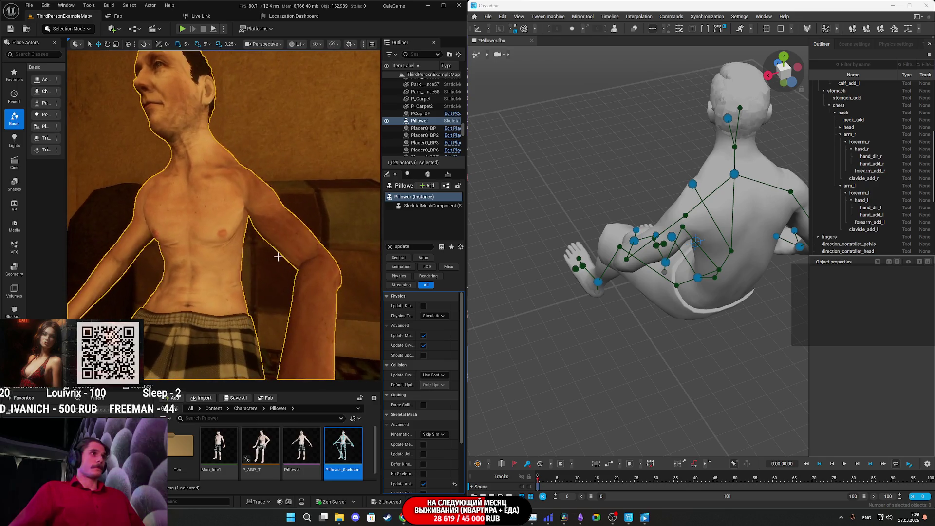
mouse_move(710, 245)
mouse_down()
mouse_move(724, 244)
mouse_move(736, 209)
mouse_move(589, 280)
mouse_move(602, 257)
mouse_move(650, 242)
mouse_up()
Rotate the left upper arm down and bend the elbow, then select hand_r and check from the side
click(588, 251)
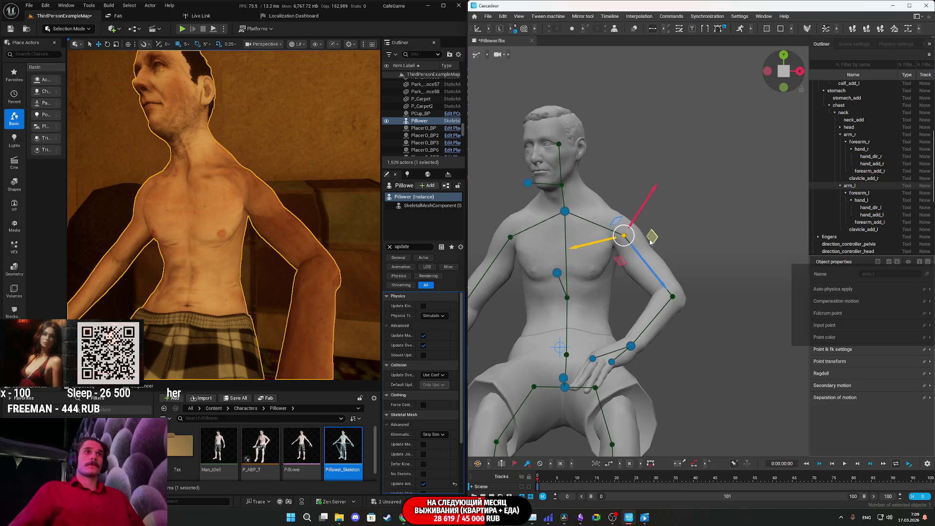
mouse_move(657, 280)
mouse_down()
mouse_move(631, 271)
mouse_move(609, 302)
mouse_move(602, 258)
mouse_move(648, 287)
mouse_move(600, 271)
mouse_up()
mouse_move(581, 238)
mouse_down()
mouse_move(570, 239)
mouse_move(659, 289)
mouse_move(699, 271)
mouse_move(550, 282)
mouse_up()
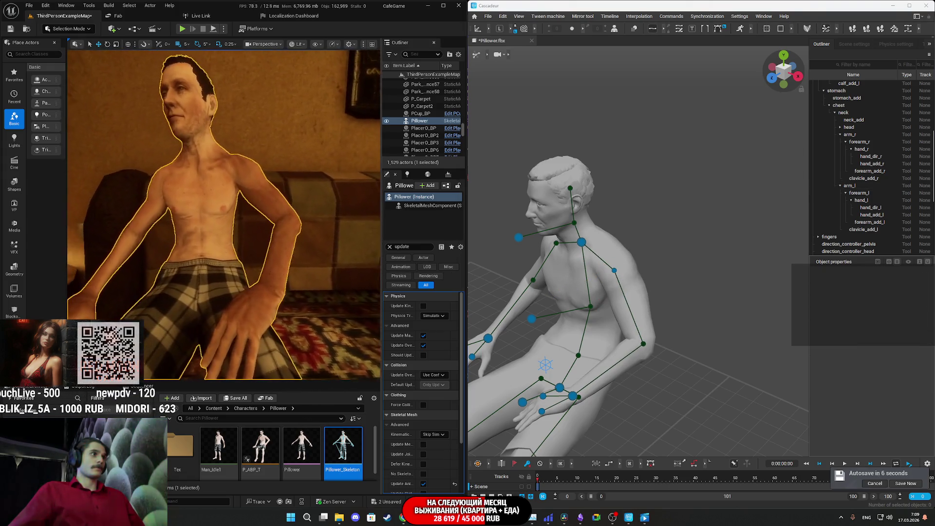
drag(582, 345, 627, 306)
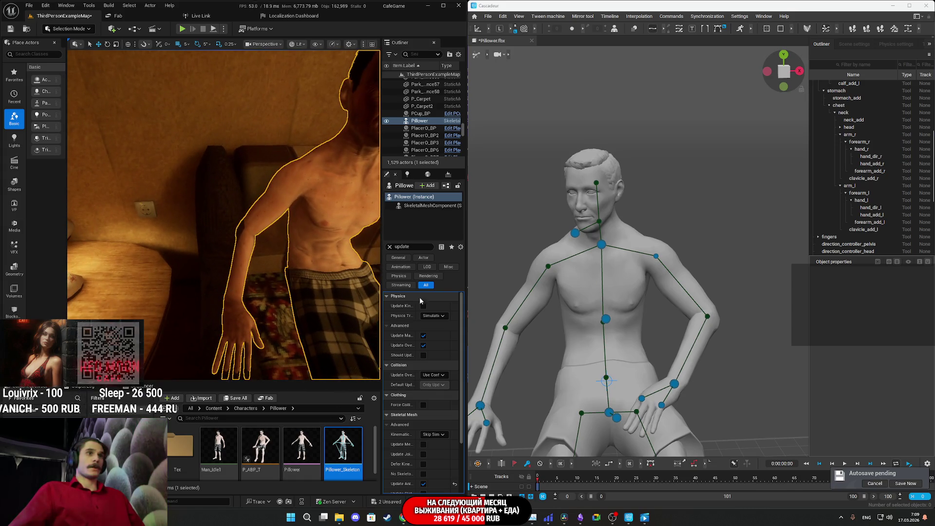
click(481, 405)
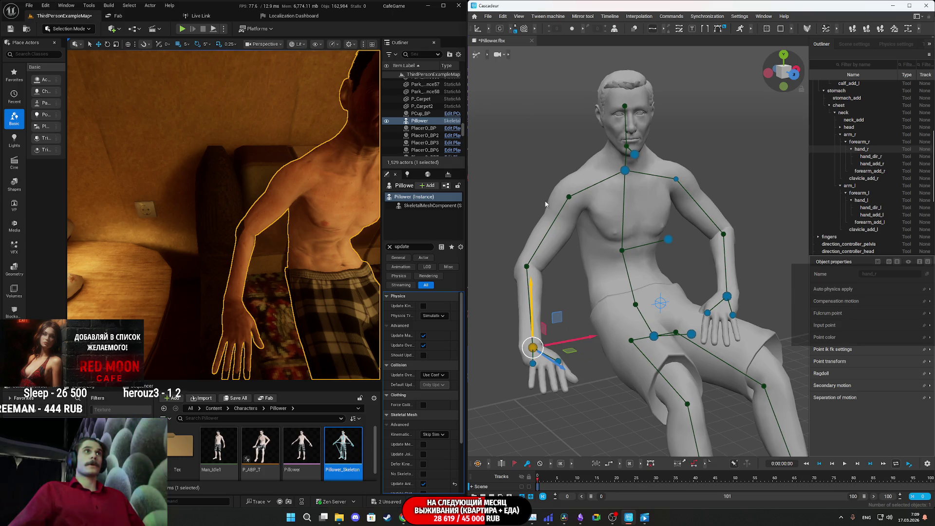
mouse_move(573, 375)
mouse_down()
mouse_move(653, 388)
mouse_move(700, 381)
mouse_up()
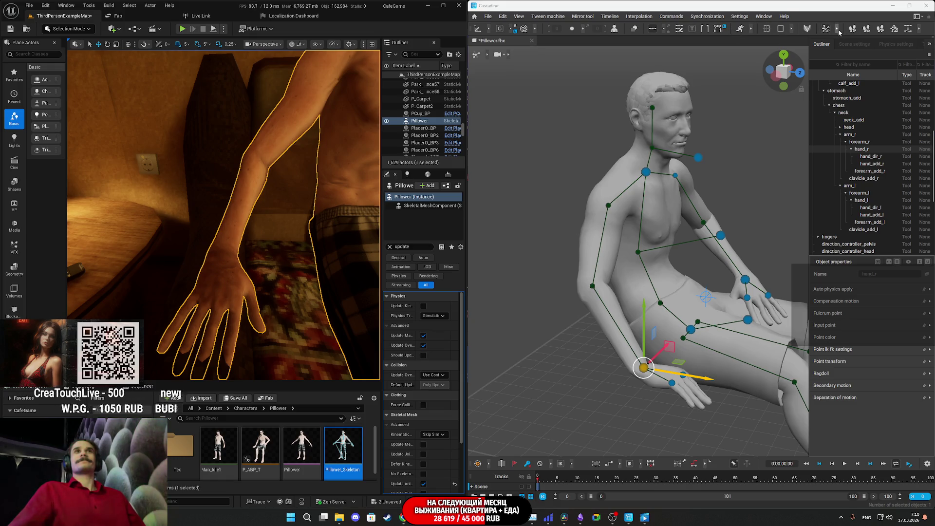
Show the finger controllers and curl the right index fingertip downward
click(862, 29)
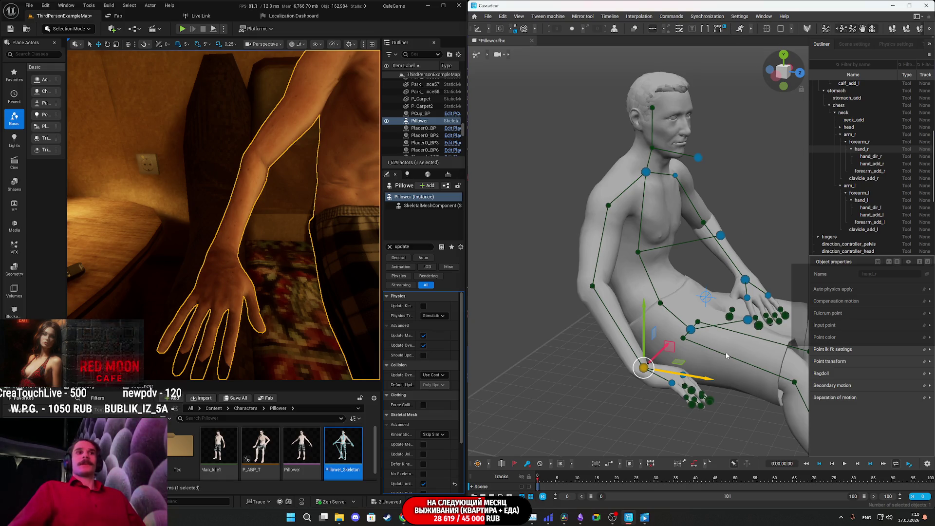
drag(726, 355, 633, 355)
scroll(600, 354, up, 5)
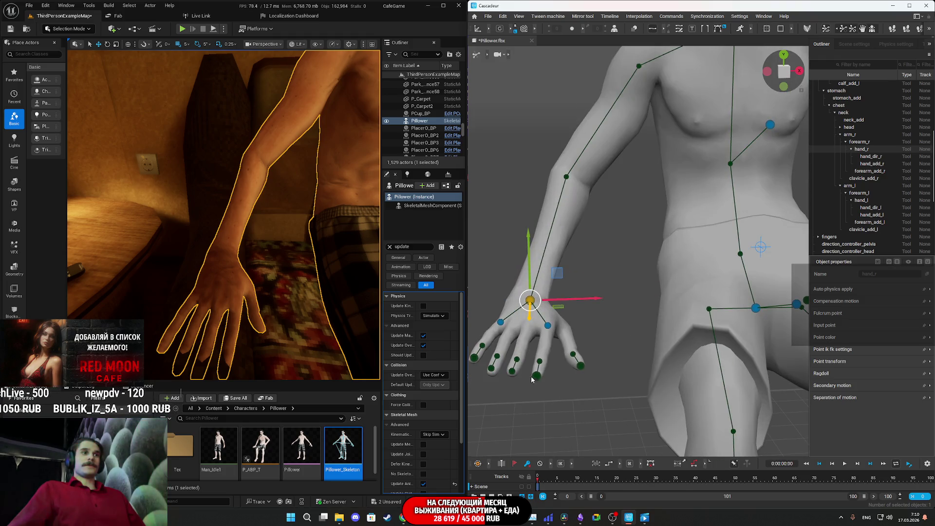
click(533, 378)
mouse_move(562, 369)
mouse_down()
mouse_move(753, 329)
mouse_move(655, 334)
mouse_up()
drag(635, 283, 633, 271)
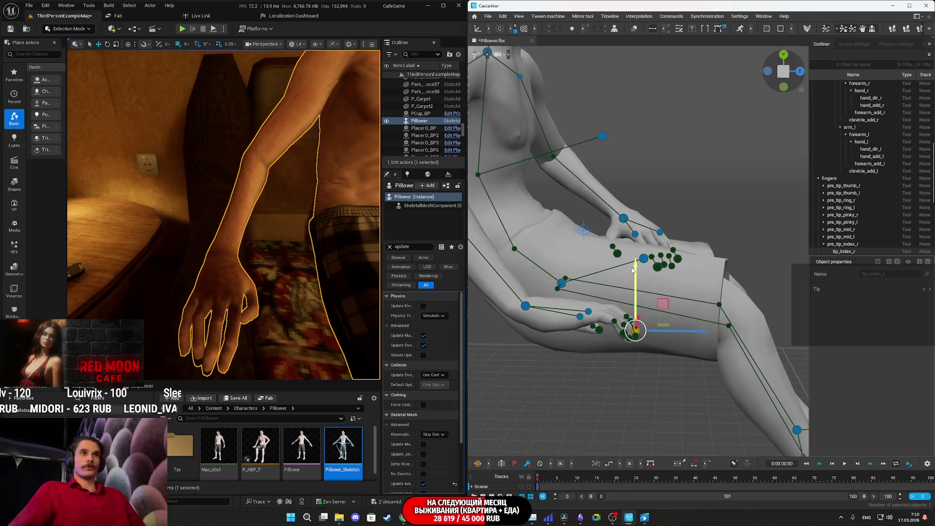
mouse_move(280, 326)
mouse_down()
mouse_move(282, 361)
mouse_move(279, 313)
mouse_up()
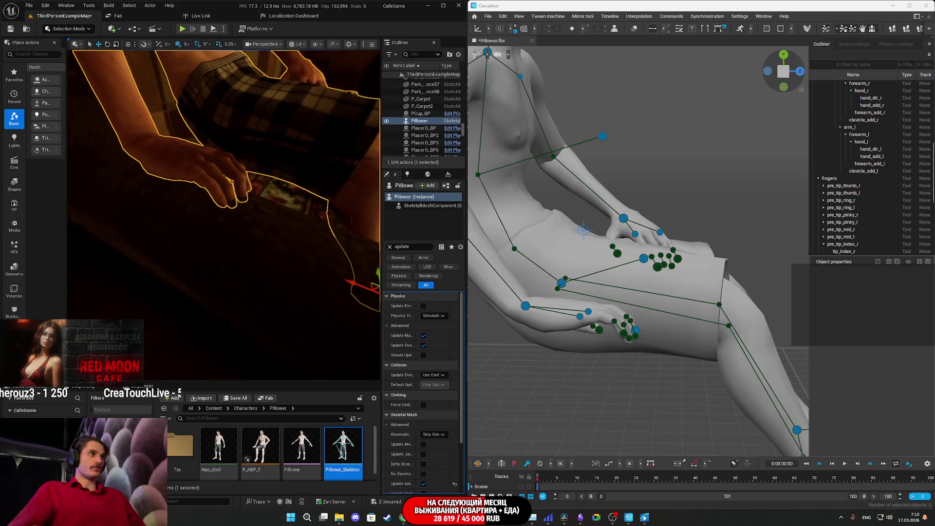
scroll(653, 328, up, 10)
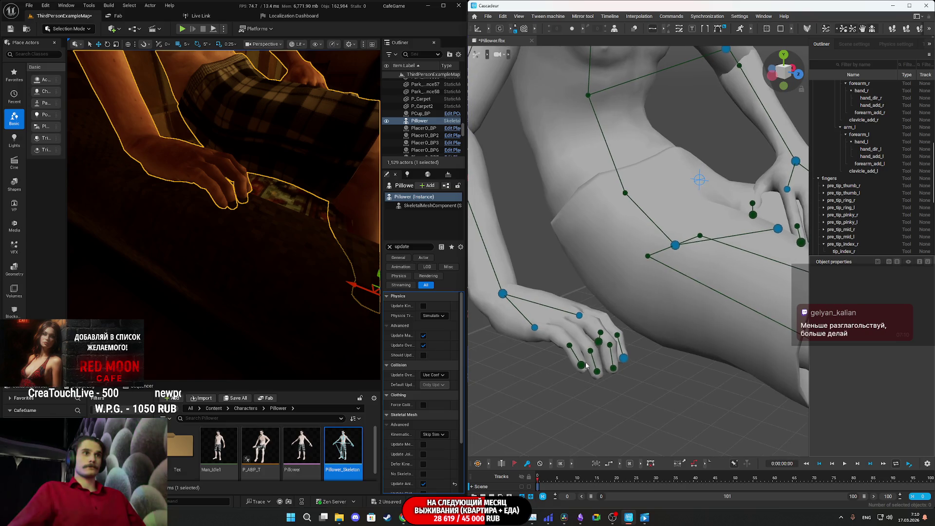
Adjust the right pinky, middle and ring fingertips so they drape over the leg
click(587, 366)
mouse_move(733, 361)
mouse_down()
mouse_move(740, 360)
mouse_move(683, 360)
mouse_move(678, 384)
mouse_up()
click(624, 369)
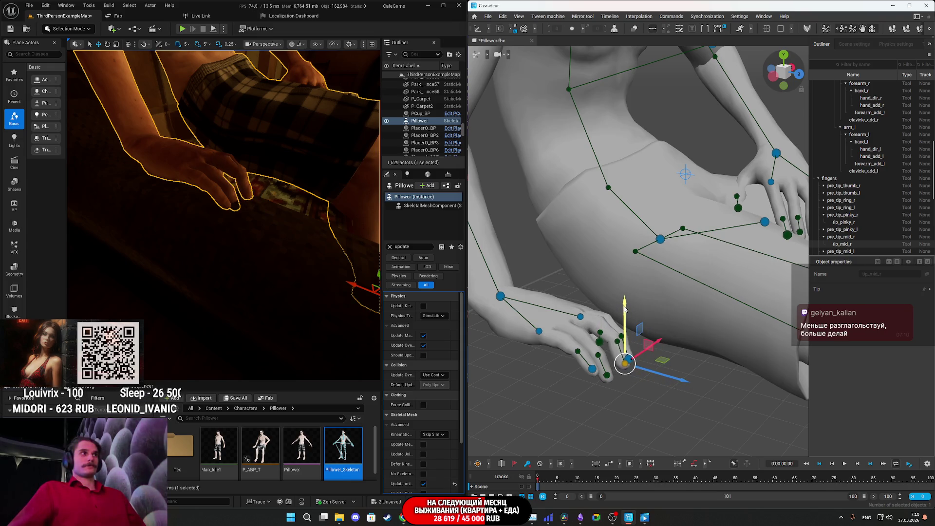
click(608, 376)
drag(646, 357, 649, 350)
mouse_move(224, 214)
mouse_down()
mouse_move(234, 214)
mouse_move(234, 195)
mouse_move(211, 195)
mouse_up()
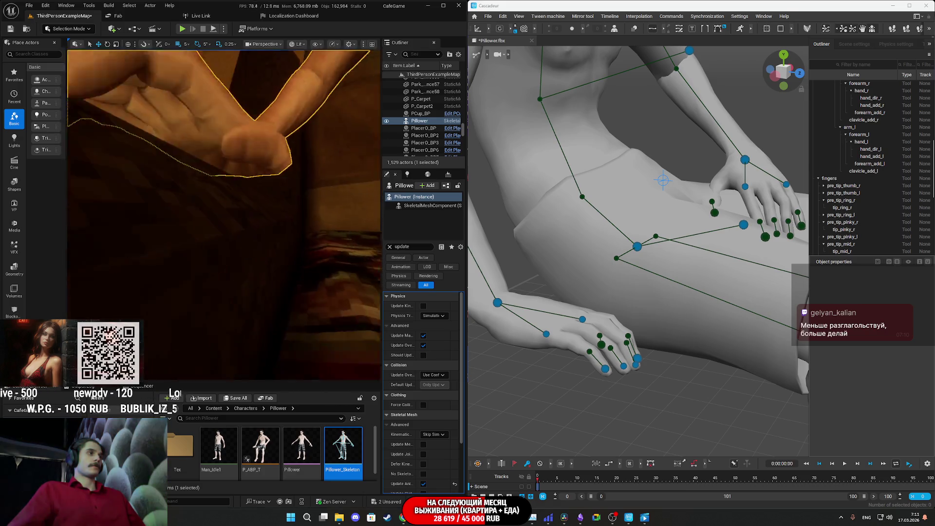
drag(212, 195, 204, 195)
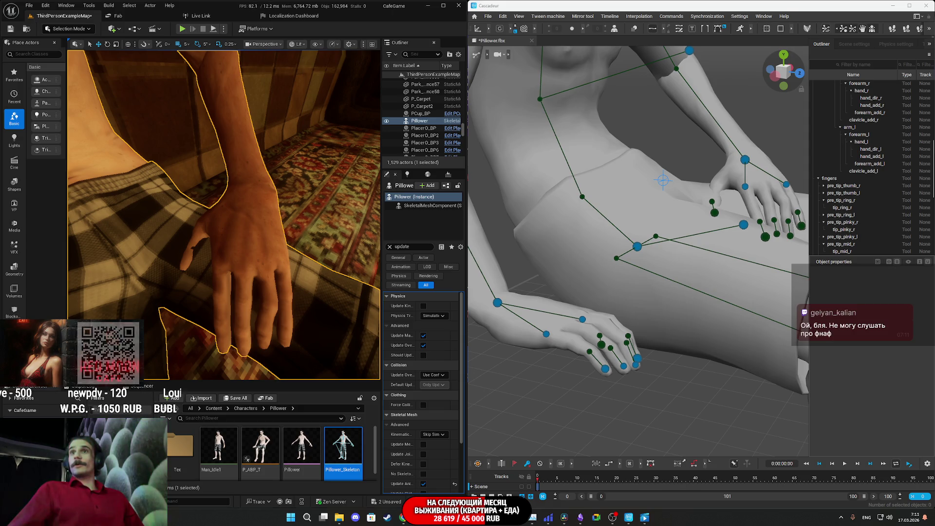
Frame the left hand from the side and pick the left pinky and index fingertip controllers
scroll(224, 214, down, 5)
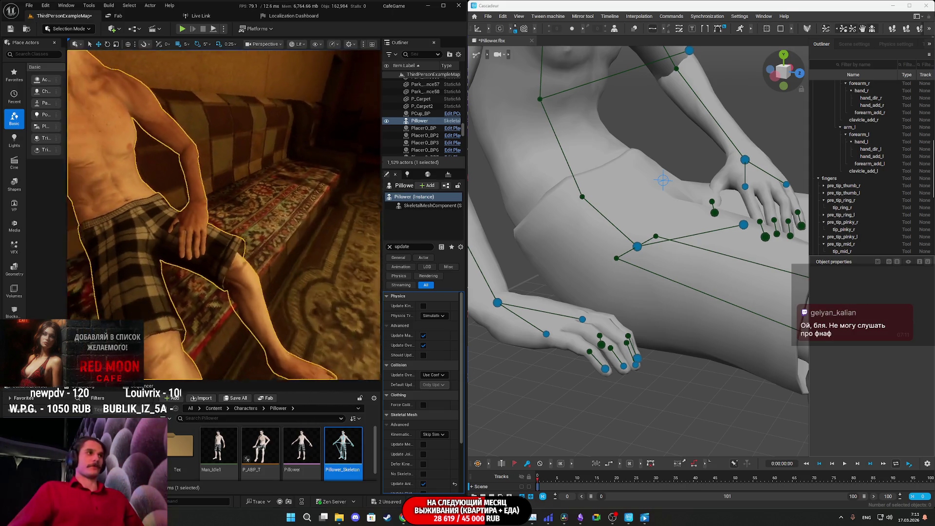
scroll(253, 229, up, 5)
mouse_move(767, 253)
mouse_down()
mouse_move(705, 273)
mouse_move(715, 265)
mouse_move(691, 263)
mouse_up()
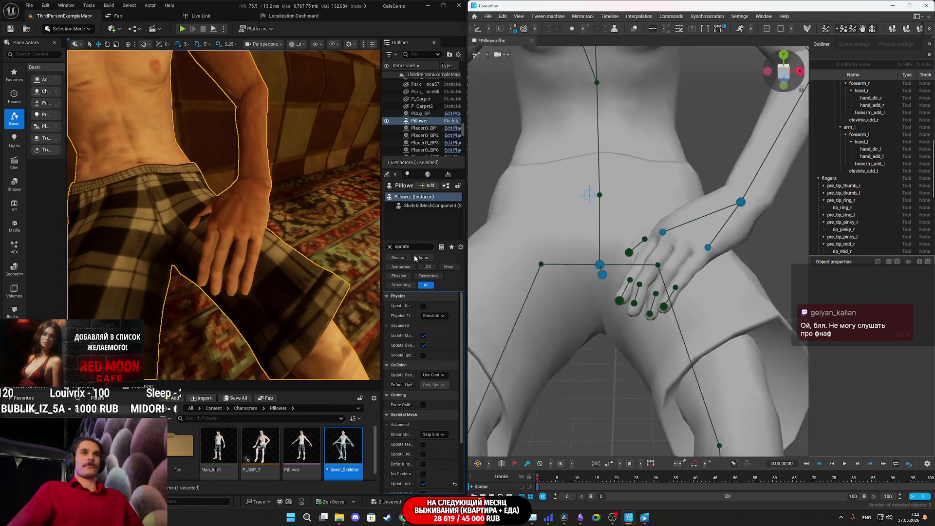
mouse_move(536, 244)
mouse_down()
mouse_move(583, 195)
mouse_move(569, 269)
mouse_move(614, 256)
mouse_move(598, 273)
mouse_move(601, 300)
mouse_move(627, 267)
mouse_move(607, 270)
mouse_move(610, 259)
mouse_move(670, 278)
mouse_up()
click(601, 300)
click(563, 312)
mouse_move(563, 312)
mouse_down()
mouse_move(700, 311)
mouse_move(638, 328)
mouse_move(684, 325)
mouse_up()
key(Escape)
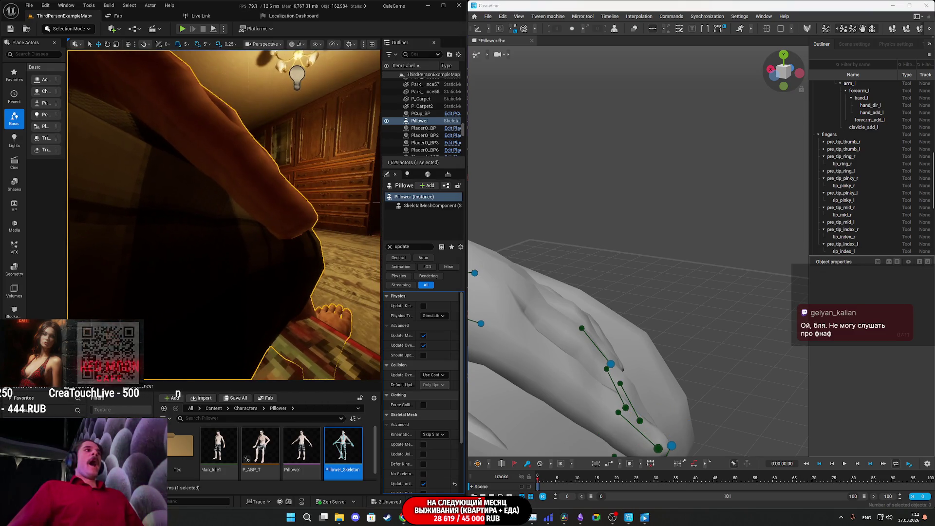
Check the left hand from several angles and select the middle, ring and thumb fingertip controllers
mouse_move(479, 308)
mouse_down()
mouse_move(478, 267)
mouse_move(567, 388)
mouse_up()
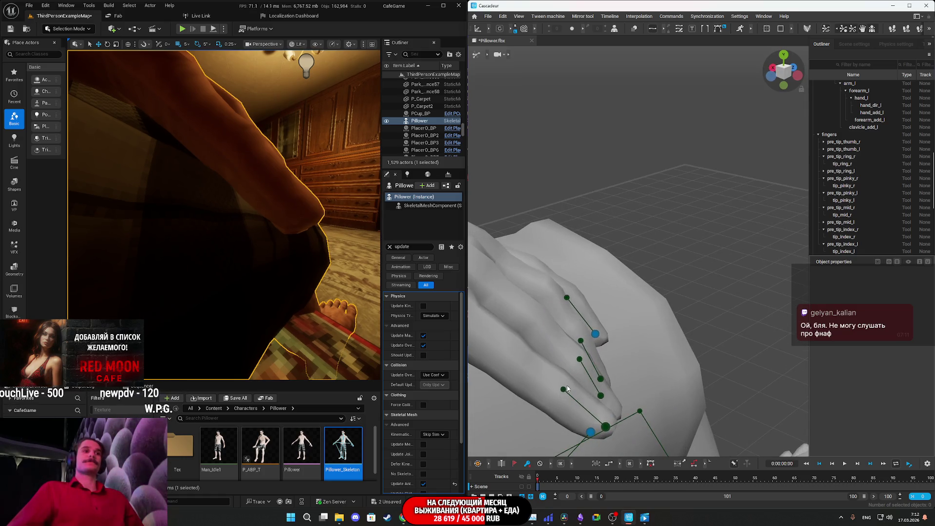
mouse_move(608, 429)
mouse_down()
mouse_move(656, 373)
mouse_move(633, 399)
mouse_move(541, 404)
mouse_up()
mouse_move(635, 351)
mouse_down()
mouse_move(598, 362)
mouse_move(561, 392)
mouse_up()
mouse_move(545, 329)
mouse_down()
mouse_move(609, 358)
mouse_move(593, 368)
mouse_up()
mouse_move(650, 353)
mouse_down()
mouse_move(735, 296)
mouse_move(751, 311)
mouse_move(666, 350)
mouse_move(596, 305)
mouse_move(635, 293)
mouse_up()
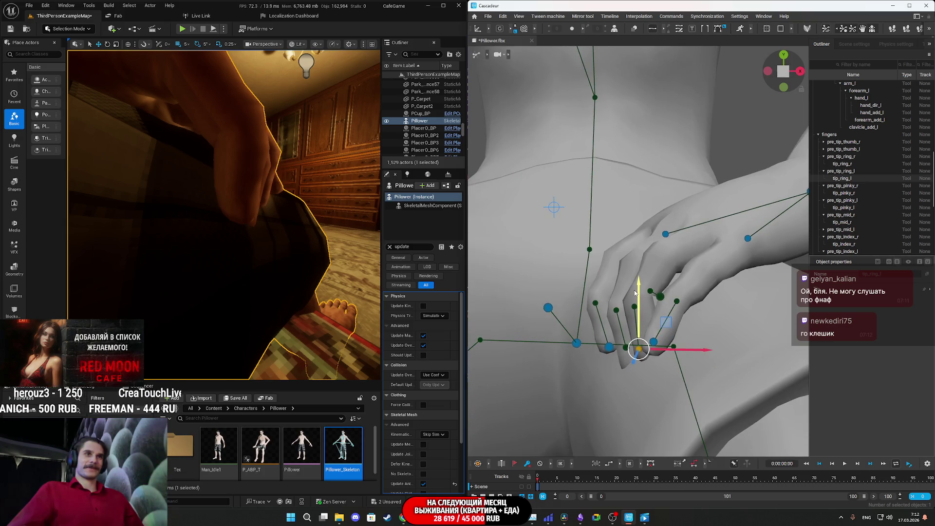
click(625, 333)
mouse_move(640, 344)
mouse_down()
mouse_move(650, 312)
mouse_move(735, 354)
mouse_move(629, 306)
mouse_move(671, 328)
mouse_move(671, 348)
mouse_move(688, 317)
mouse_move(773, 312)
mouse_move(656, 325)
mouse_move(658, 342)
mouse_move(648, 344)
mouse_move(609, 287)
mouse_move(640, 329)
mouse_move(663, 332)
mouse_move(651, 258)
mouse_move(751, 373)
mouse_move(614, 265)
mouse_move(682, 269)
mouse_move(604, 245)
mouse_move(614, 245)
mouse_up()
click(665, 315)
click(647, 346)
key(f)
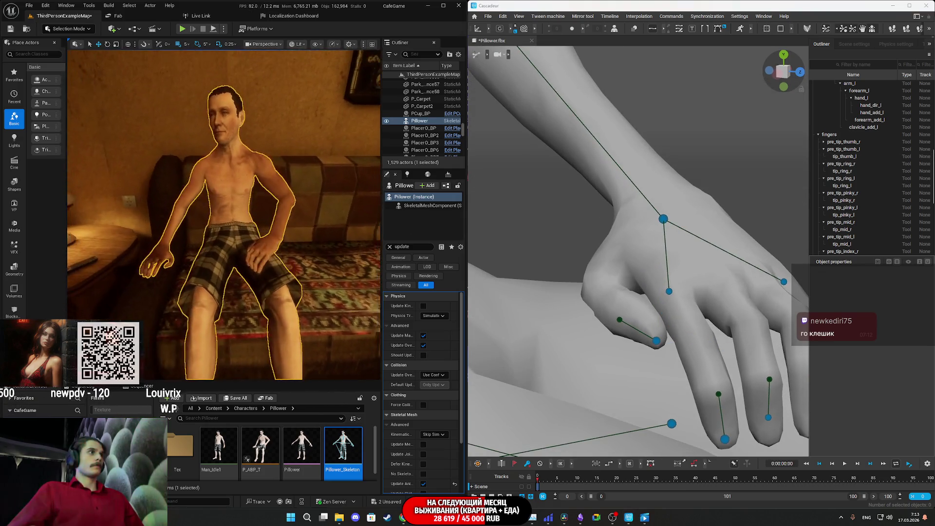
key(w)
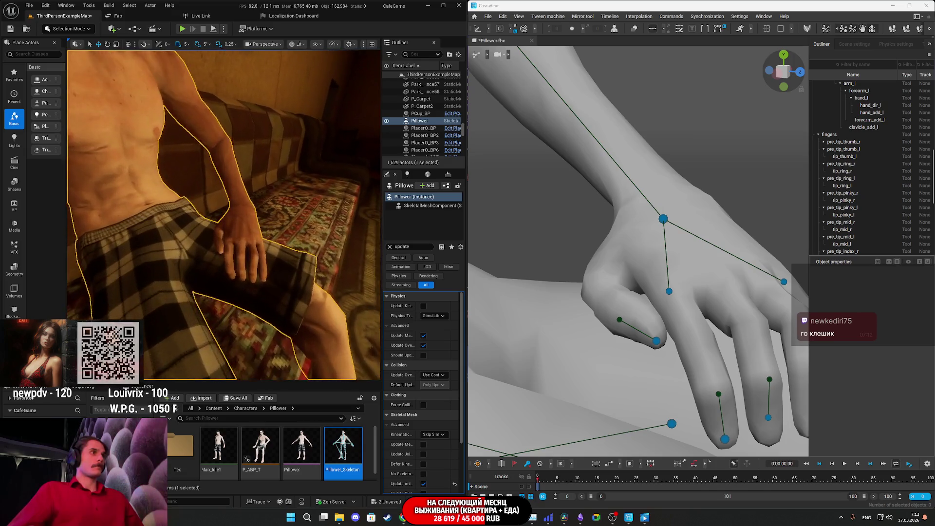
key(s)
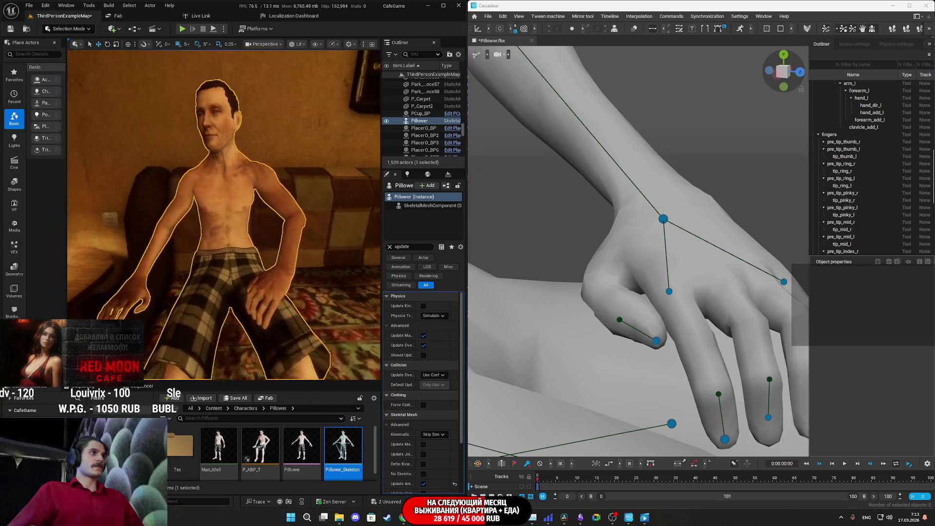
key(s)
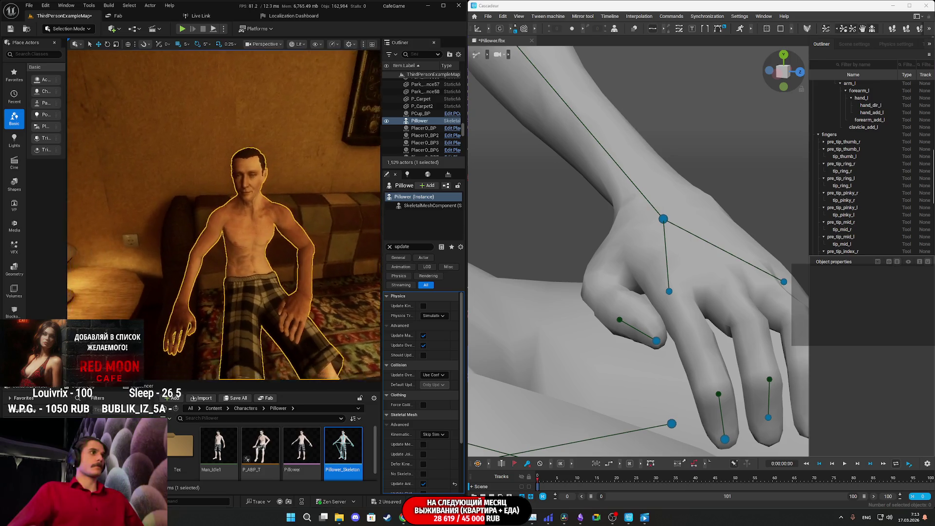
key(w)
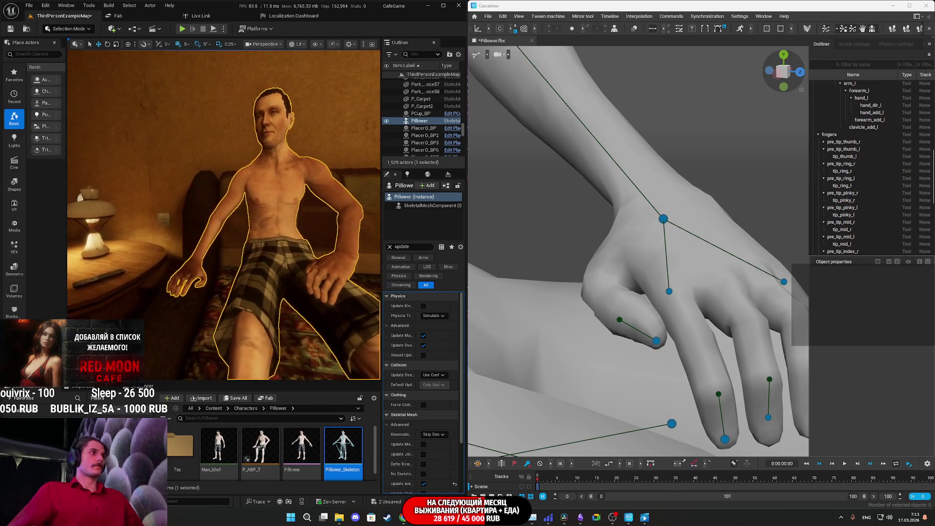
key(a)
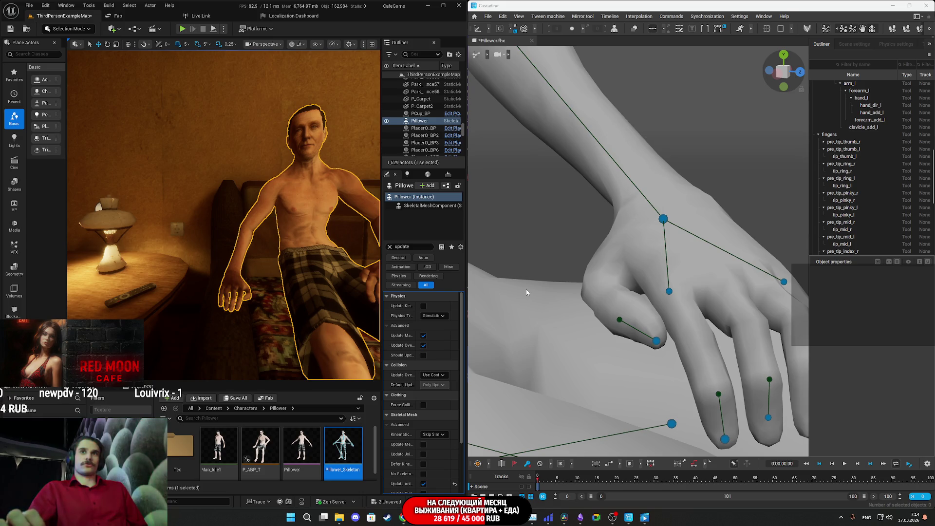
drag(225, 214, 224, 251)
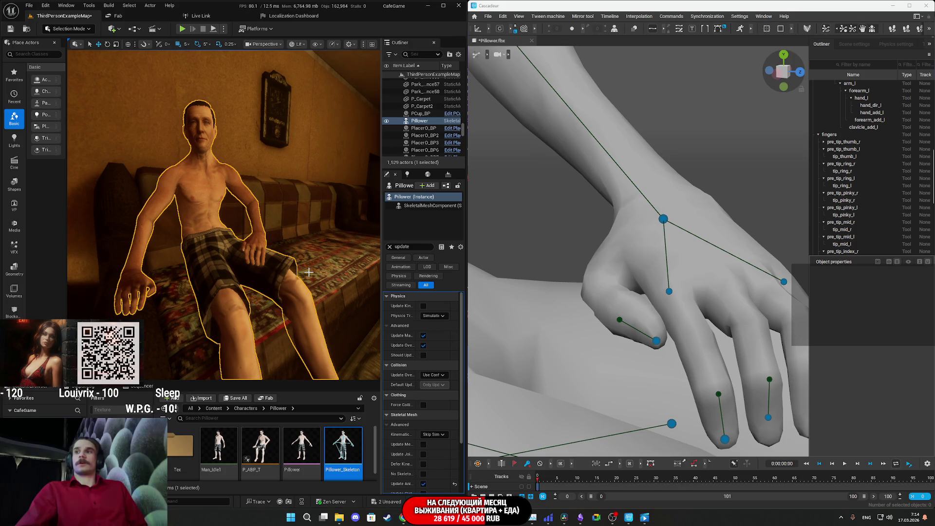